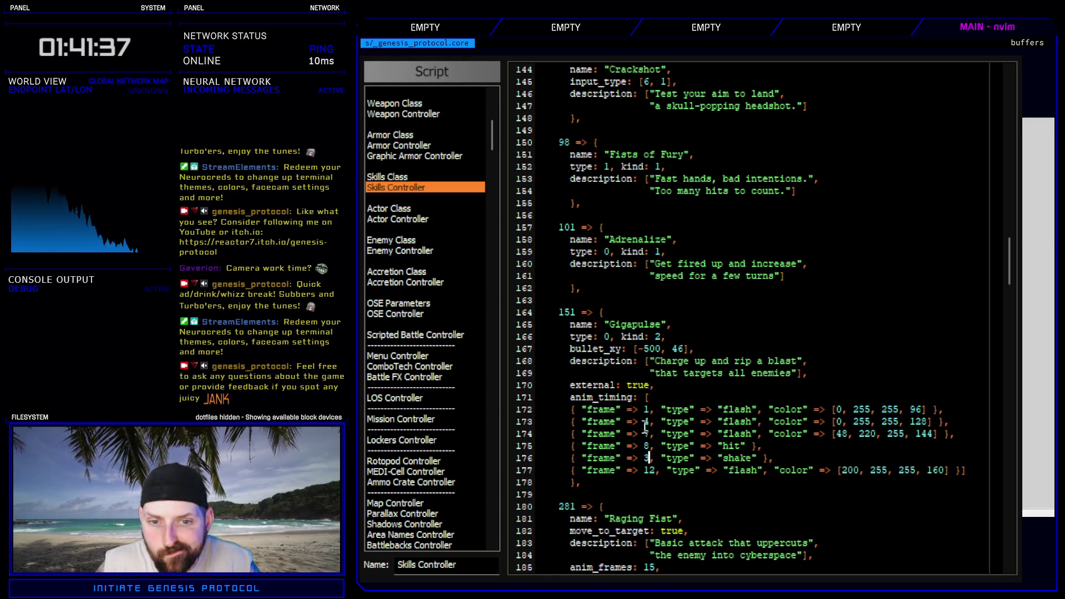
- Change Gigapulse's third flash from frame 7 to frame 6
{"action": "left_click", "coordinate": [958, 438]}
{"action": "key", "text": "o"}
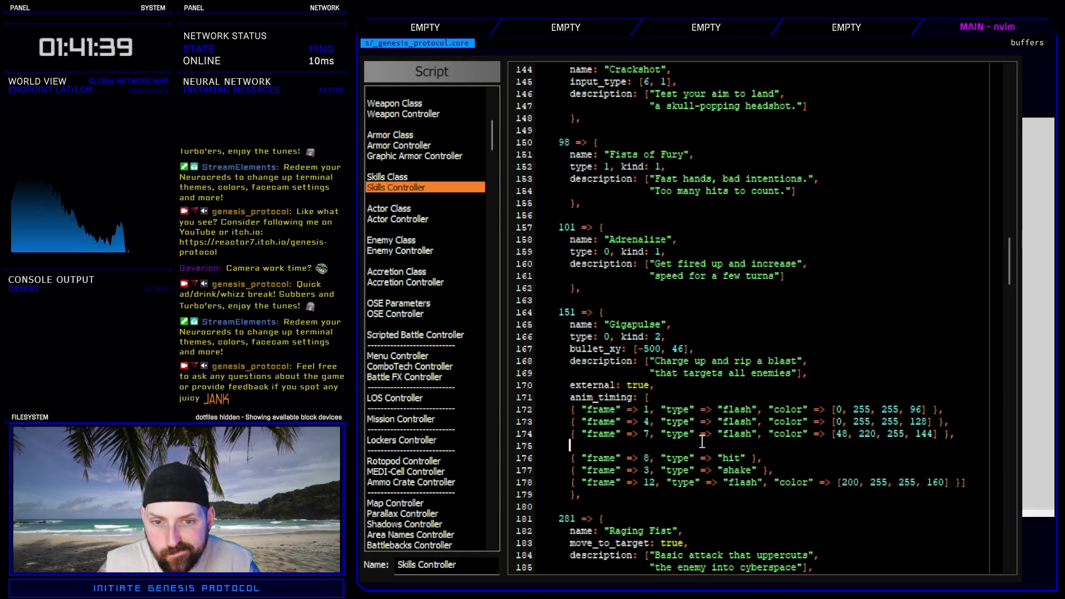
{"action": "left_click", "coordinate": [653, 434]}
{"action": "type", "text": "s6"}
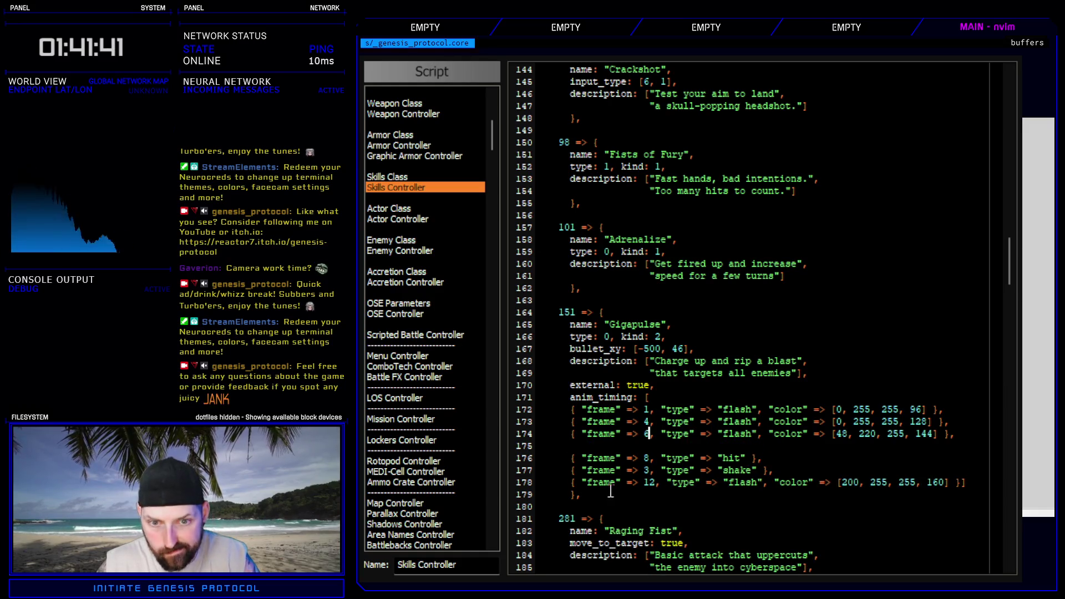
- Move the shake entry up beneath that flash, set it to frame 7, and close the scripts
{"action": "left_click_drag", "start_coordinate": [573, 472], "coordinate": [774, 471]}
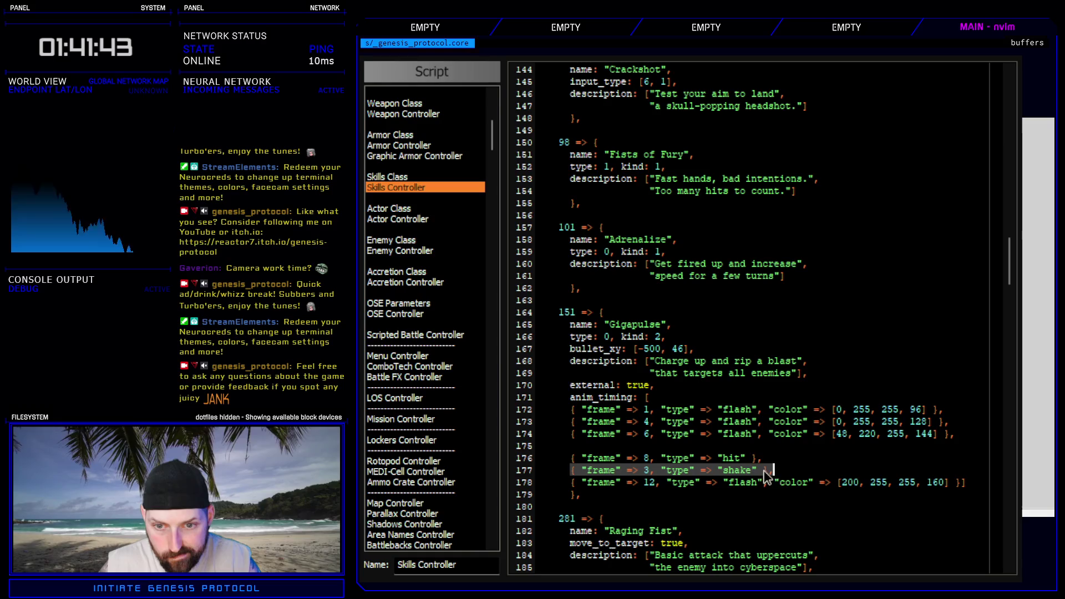
{"action": "key", "text": "d"}
{"action": "key", "text": "p"}
{"action": "key", "text": "j"}
{"action": "key", "text": "j"}
{"action": "key", "text": "d"}
{"action": "key", "text": "d"}
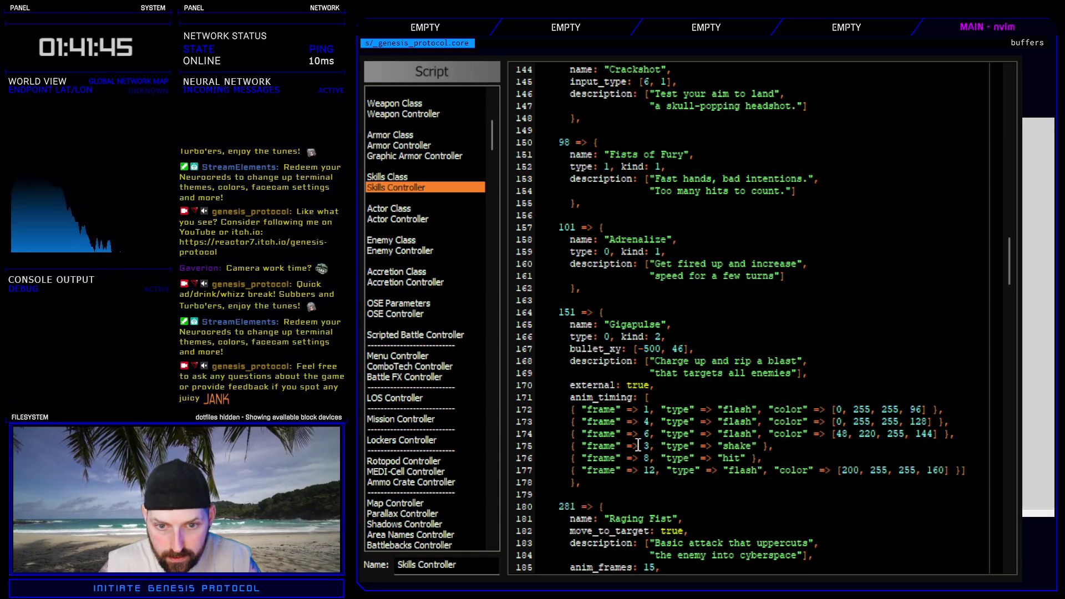
{"action": "type", "text": "7"}
{"action": "left_click", "coordinate": [772, 463]}
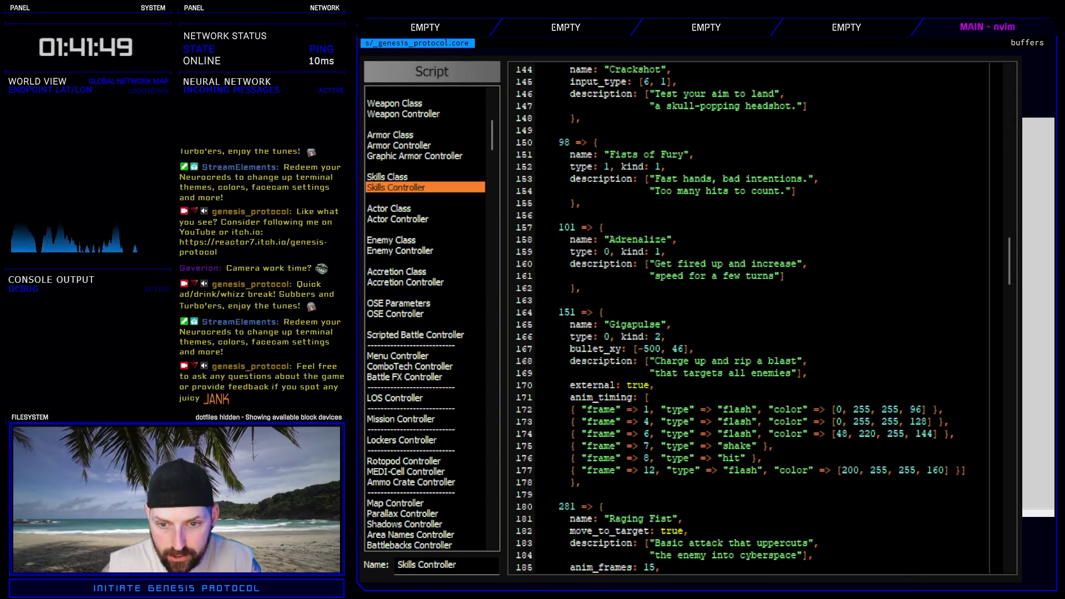
{"action": "key", "text": "Escape"}
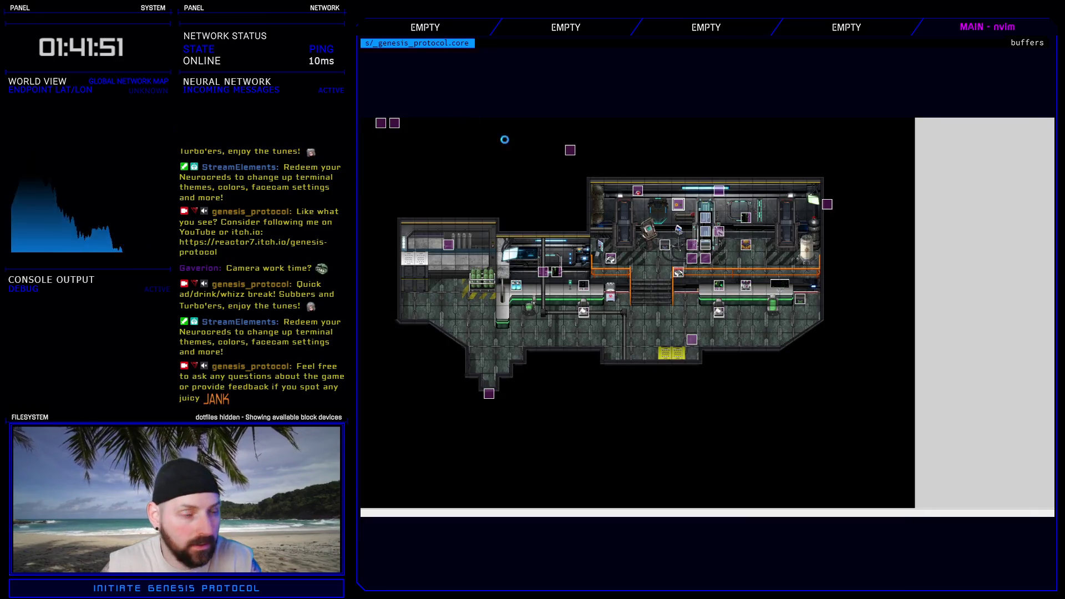
- Open the database and start a battle test of troop Test Battle, choosing to fight
{"action": "key", "text": "F9"}
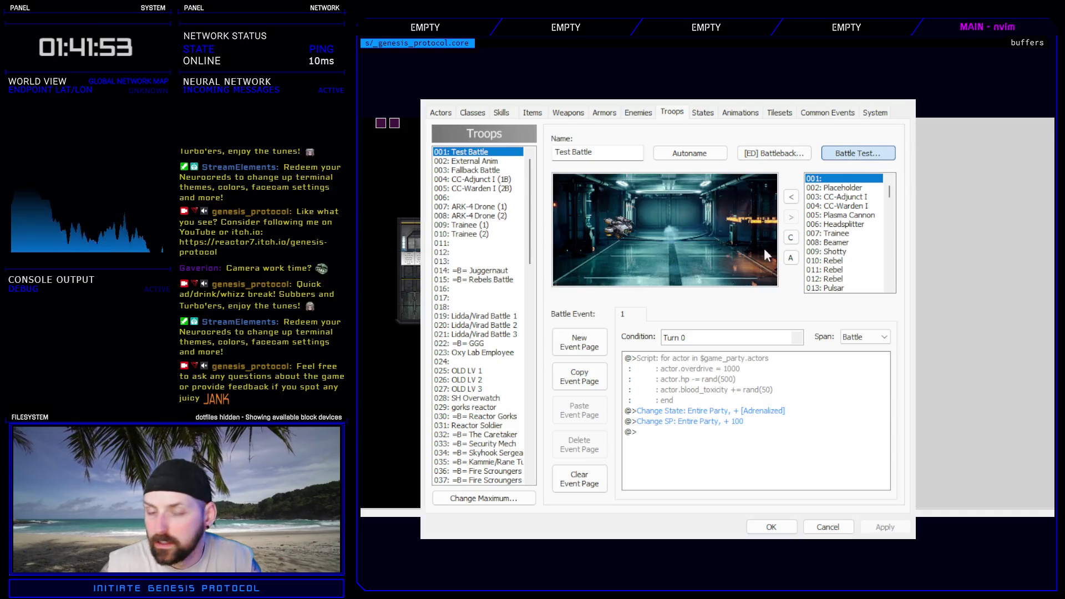
{"action": "double_click", "coordinate": [720, 420]}
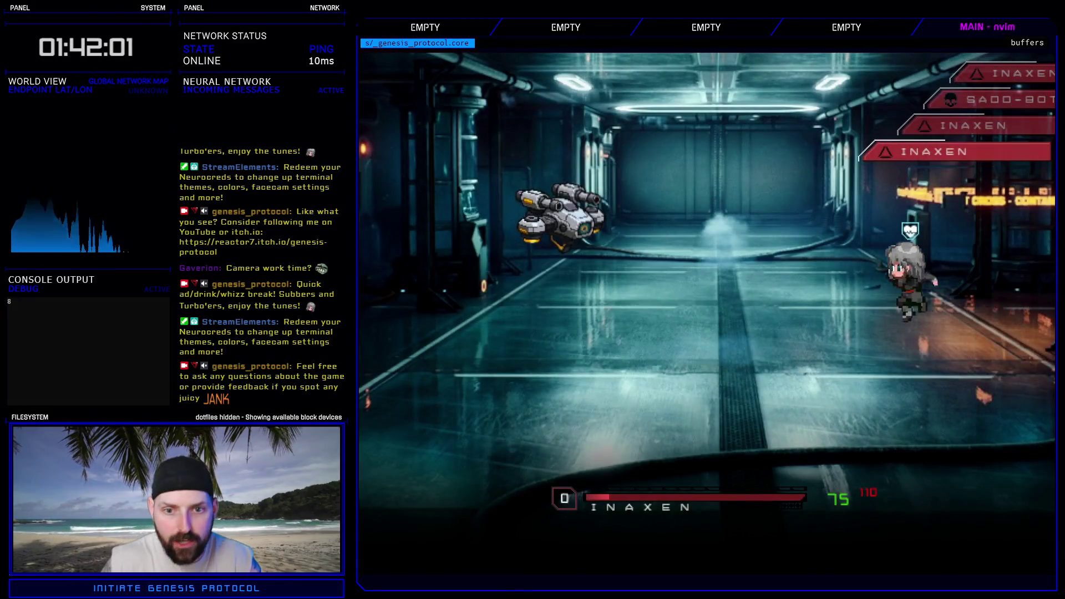
{"action": "key", "text": "Down"}
{"action": "key", "text": "Return"}
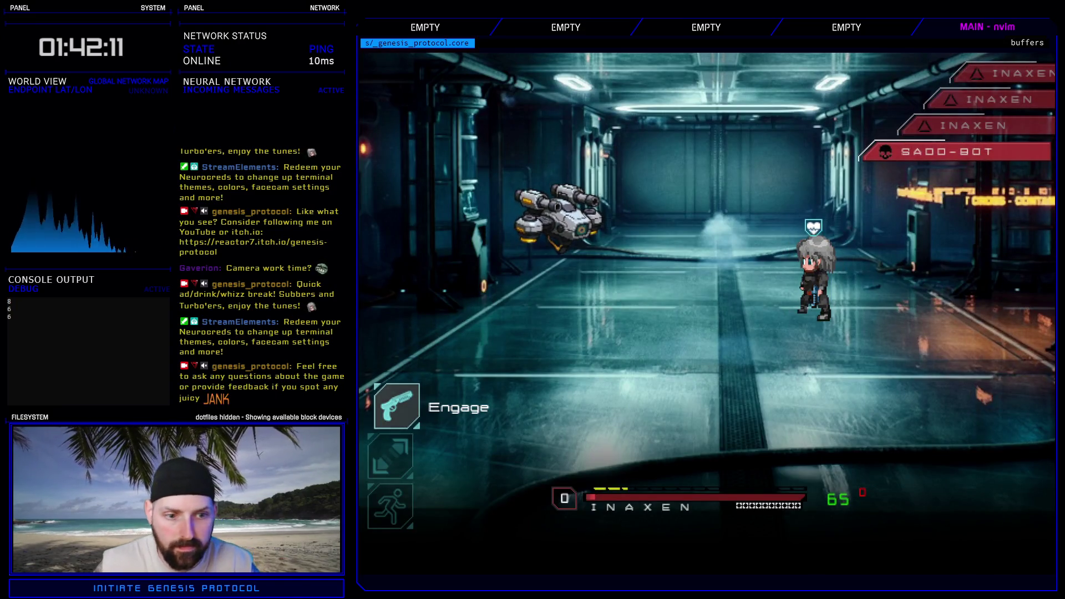
- Fire Fast Blast at the bot, then escape to end the battle test
{"action": "key", "text": "Return"}
{"action": "key", "text": "Down"}
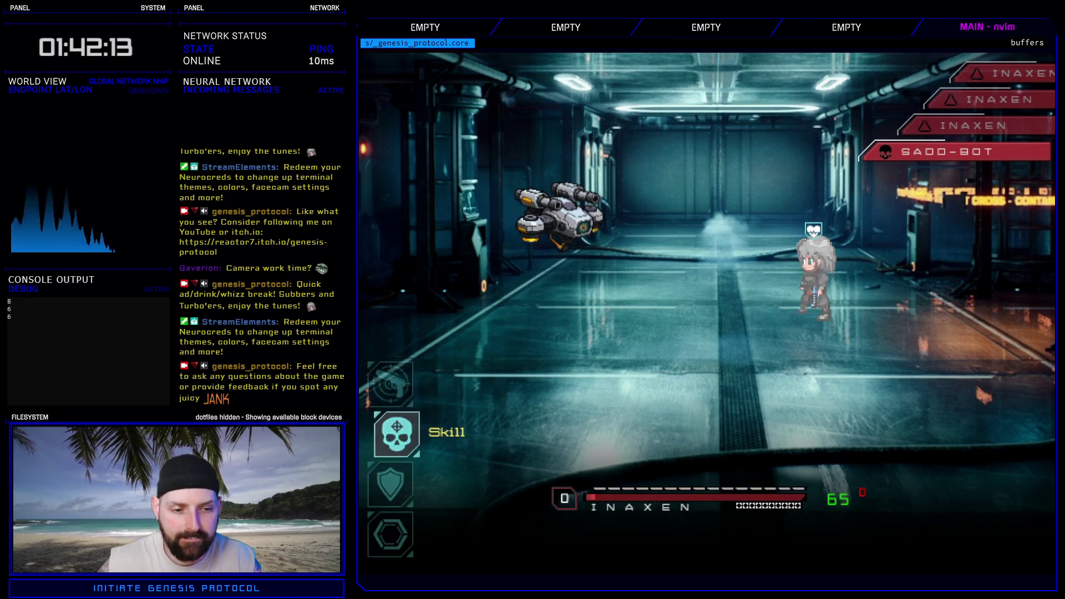
{"action": "key", "text": "Up"}
{"action": "key", "text": "Down"}
{"action": "key", "text": "Down"}
{"action": "key", "text": "Return"}
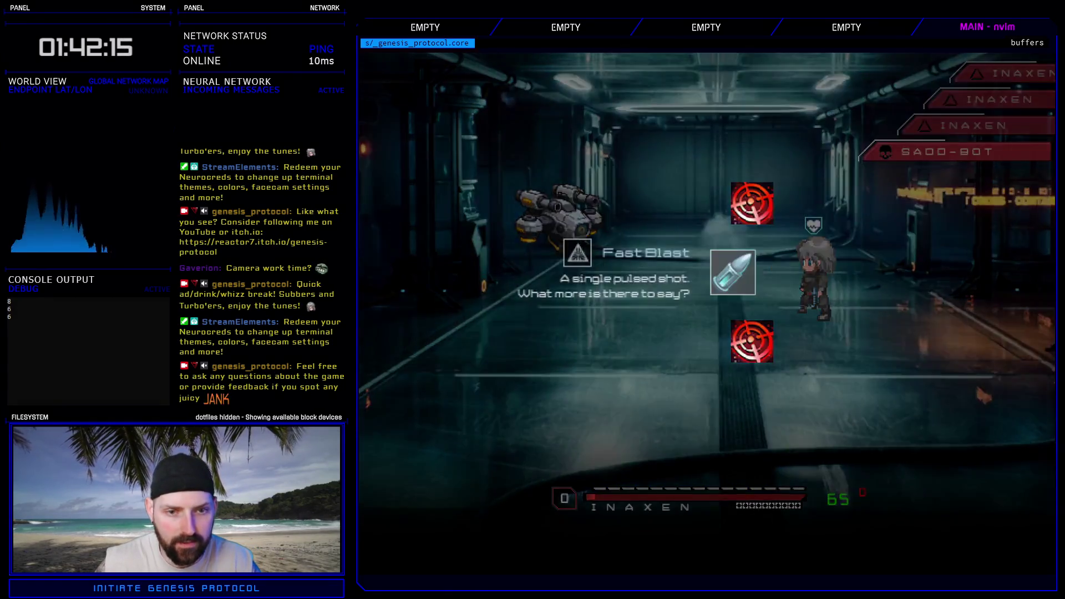
{"action": "key", "text": "Return"}
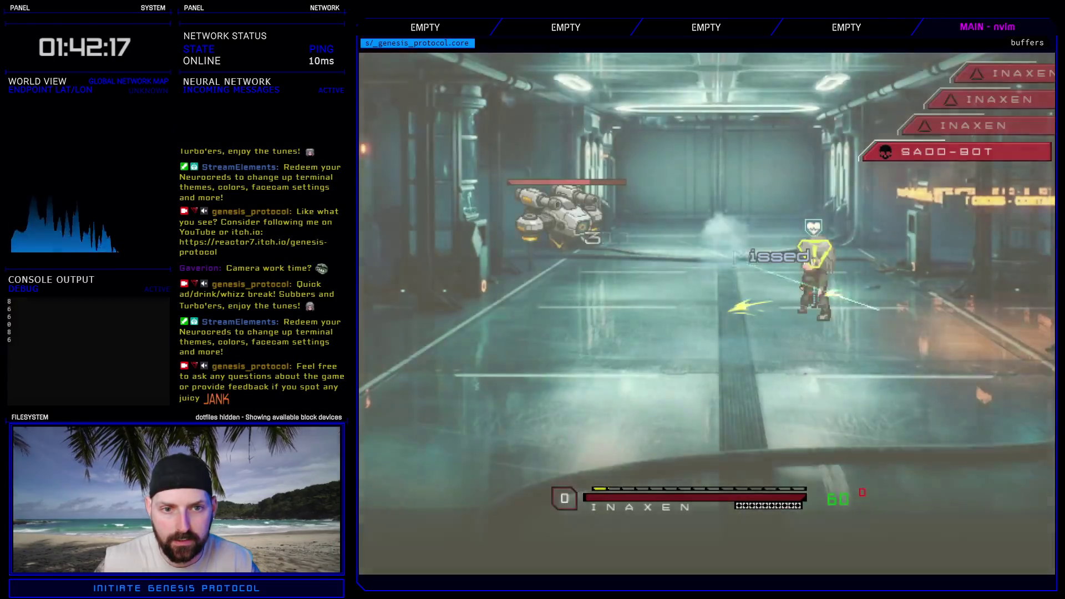
{"action": "key", "text": "Up"}
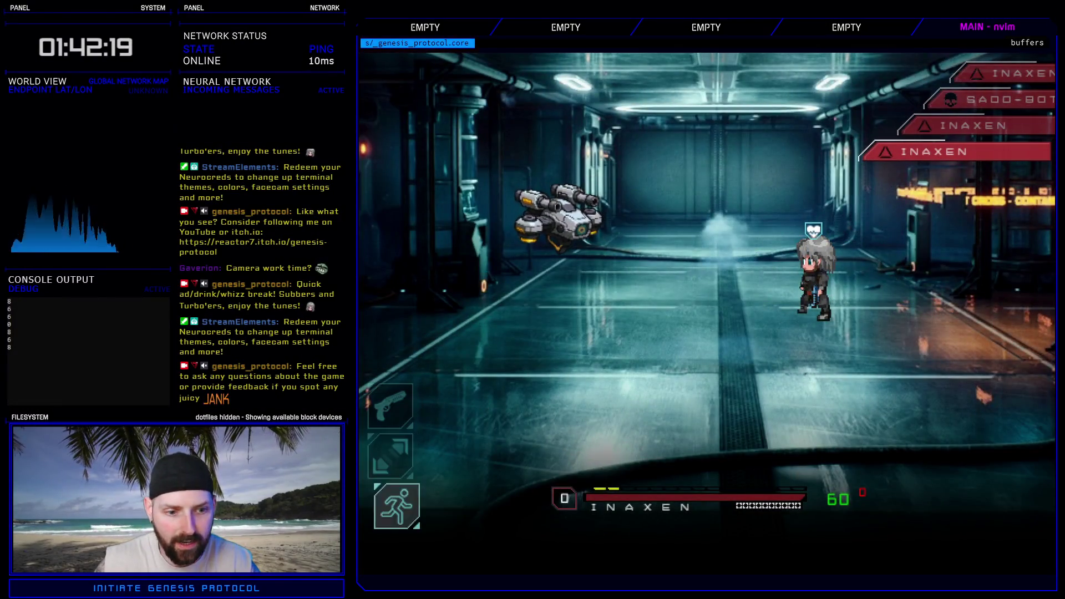
{"action": "key", "text": "Return"}
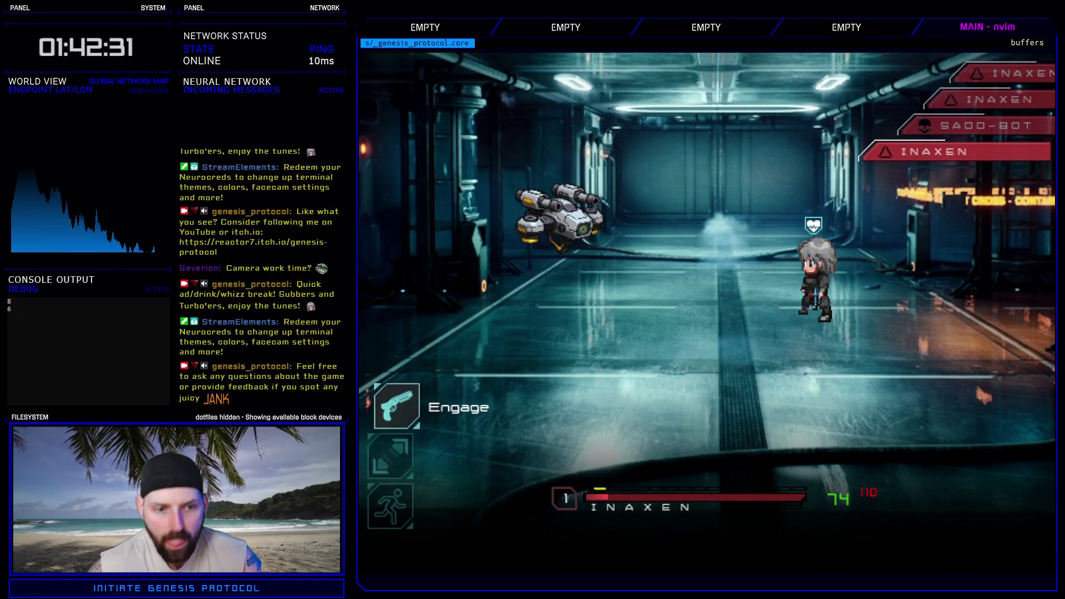
- In the first battle test, cast the retimed Gigapulse on the enemies, then escape
{"action": "key", "text": "Return"}
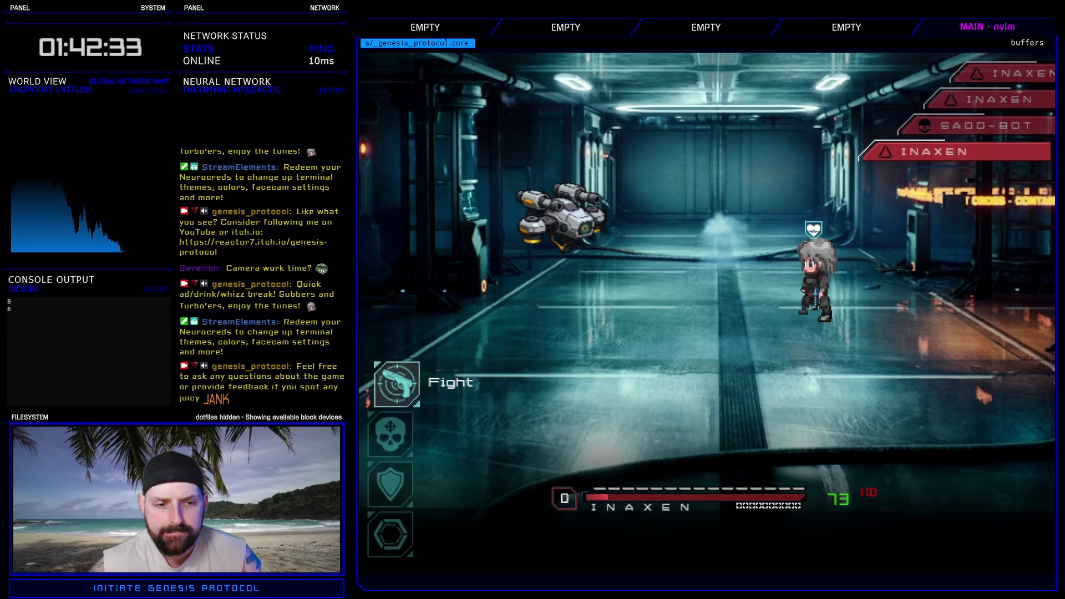
{"action": "key", "text": "Down"}
{"action": "key", "text": "Down"}
{"action": "key", "text": "Up"}
{"action": "key", "text": "Return"}
{"action": "key", "text": "Return"}
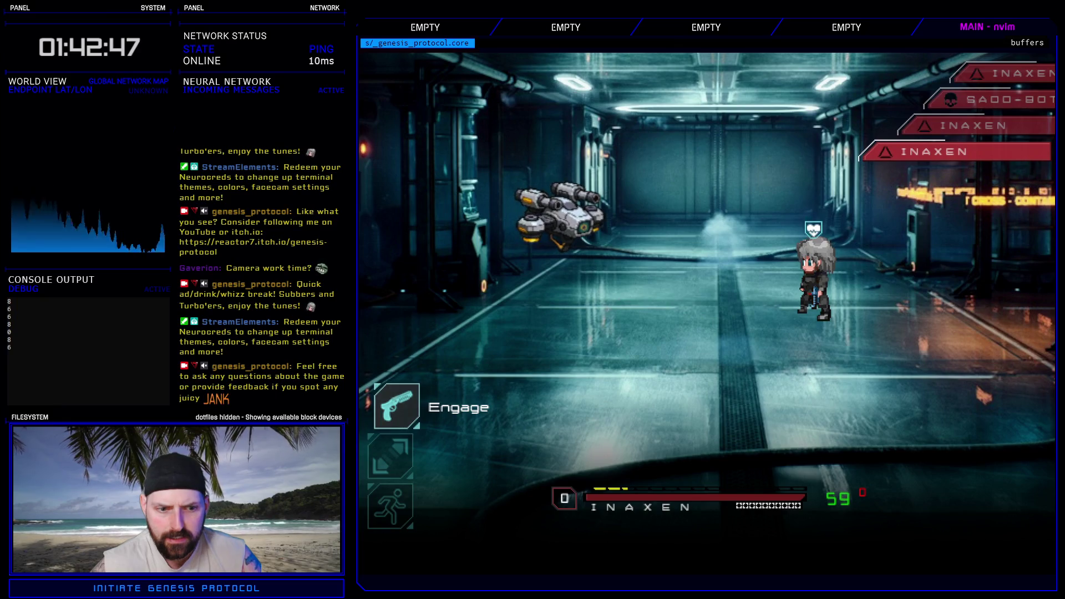
{"action": "key", "text": "Down"}
{"action": "key", "text": "Down"}
{"action": "key", "text": "Return"}
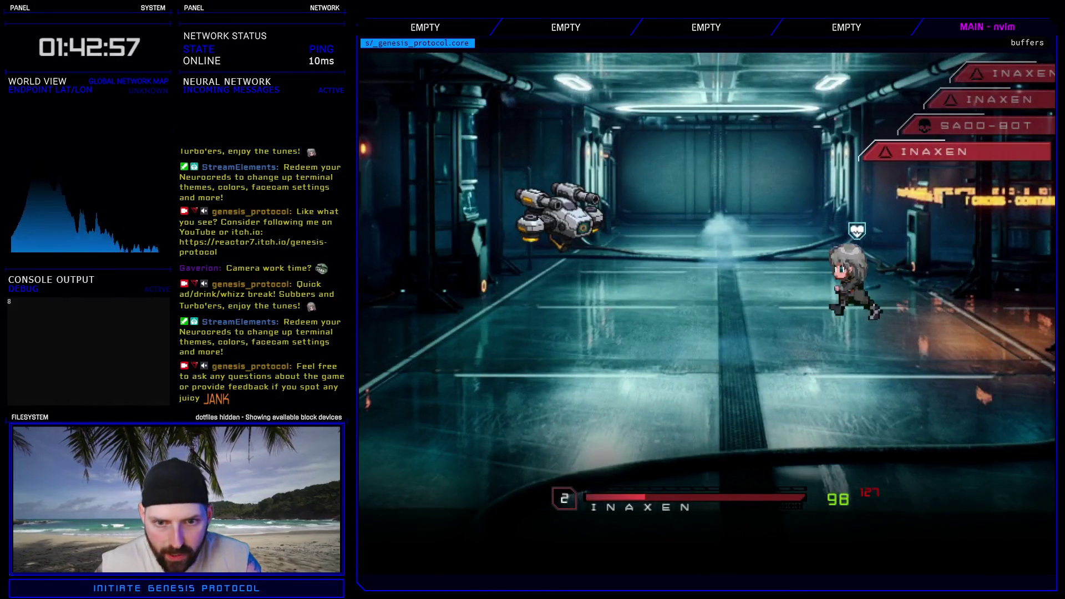
- Run a second battle casting Gigapulse again, then escape back to the Troops tab
{"action": "key", "text": "Down"}
{"action": "key", "text": "Up"}
{"action": "key", "text": "Return"}
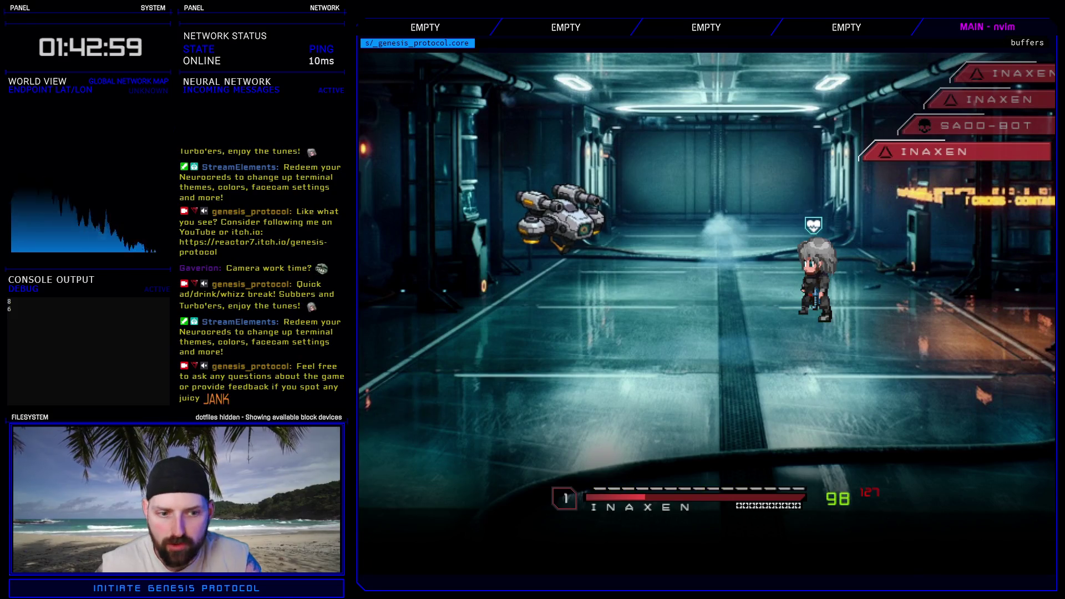
{"action": "key", "text": "Return"}
{"action": "key", "text": "Return"}
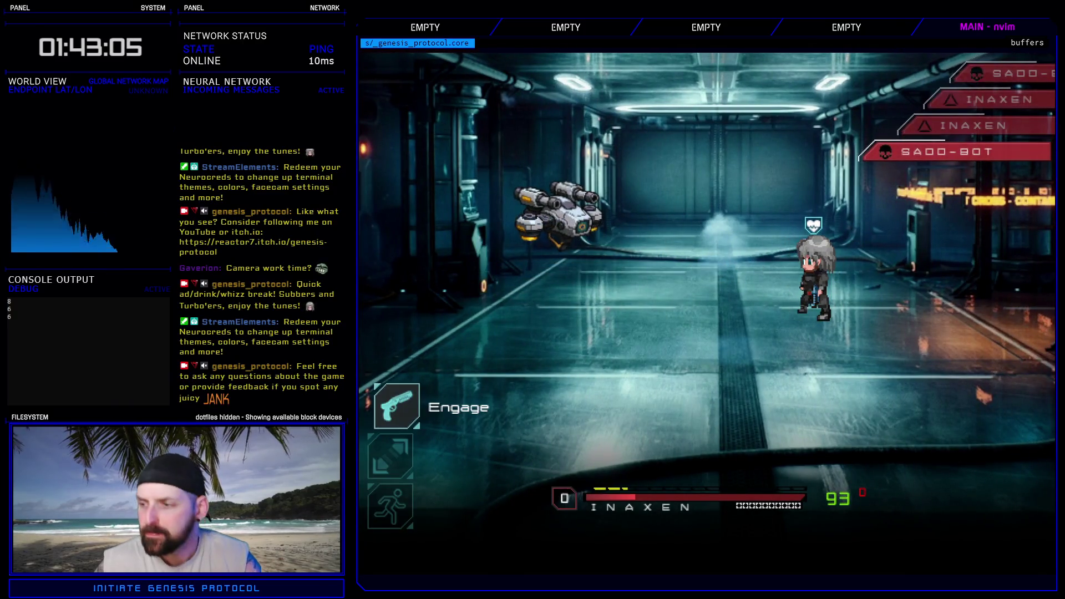
{"action": "key", "text": "Up"}
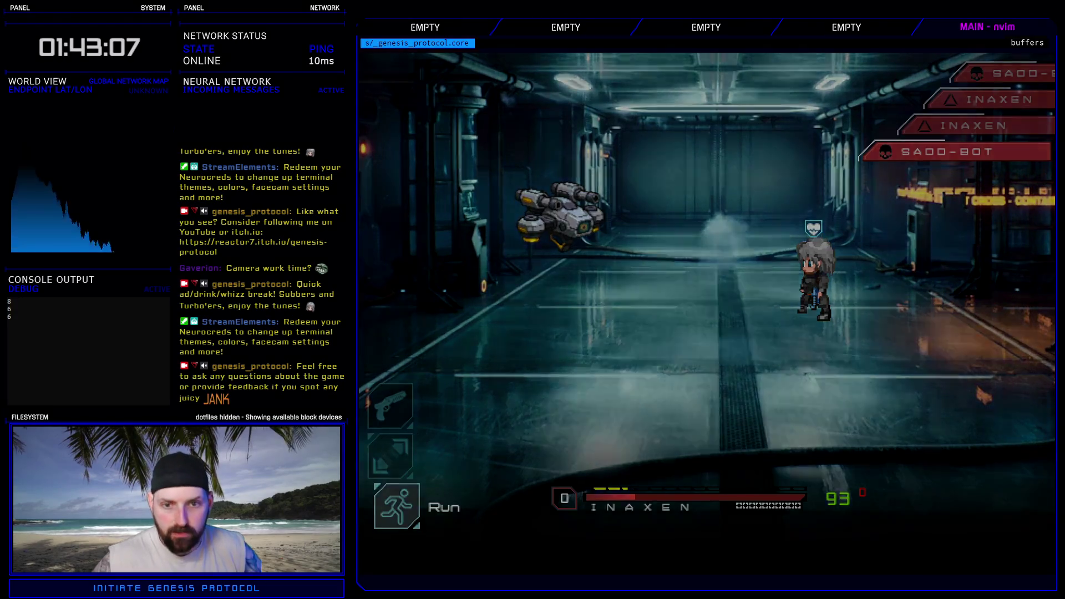
{"action": "key", "text": "Return"}
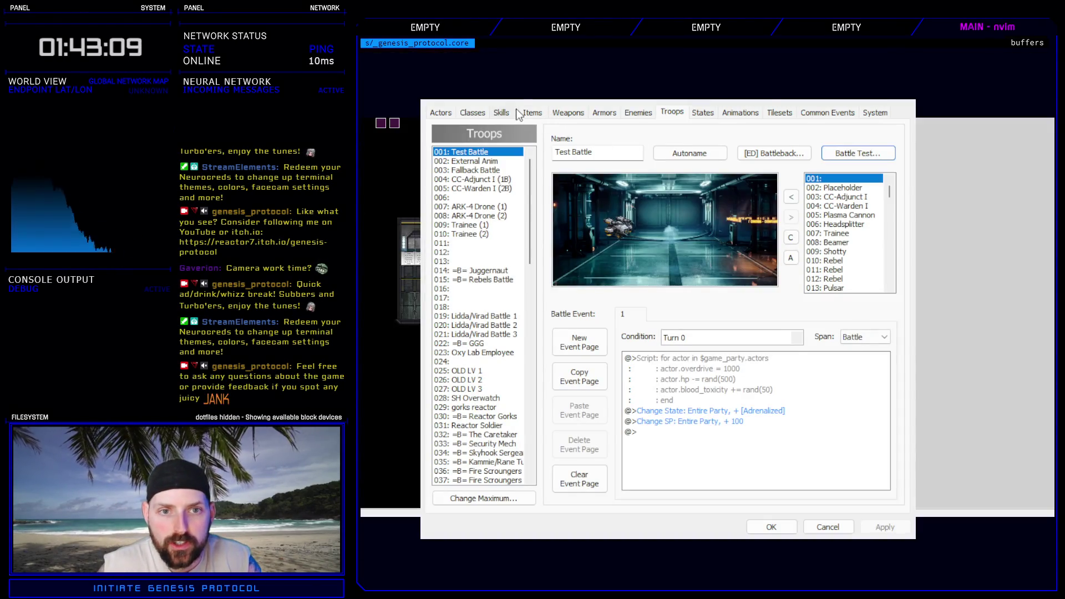
- On the Skills tab, set 151: Gigapulse's hit rate to 100, apply it, and close the database
{"action": "left_click", "coordinate": [503, 112]}
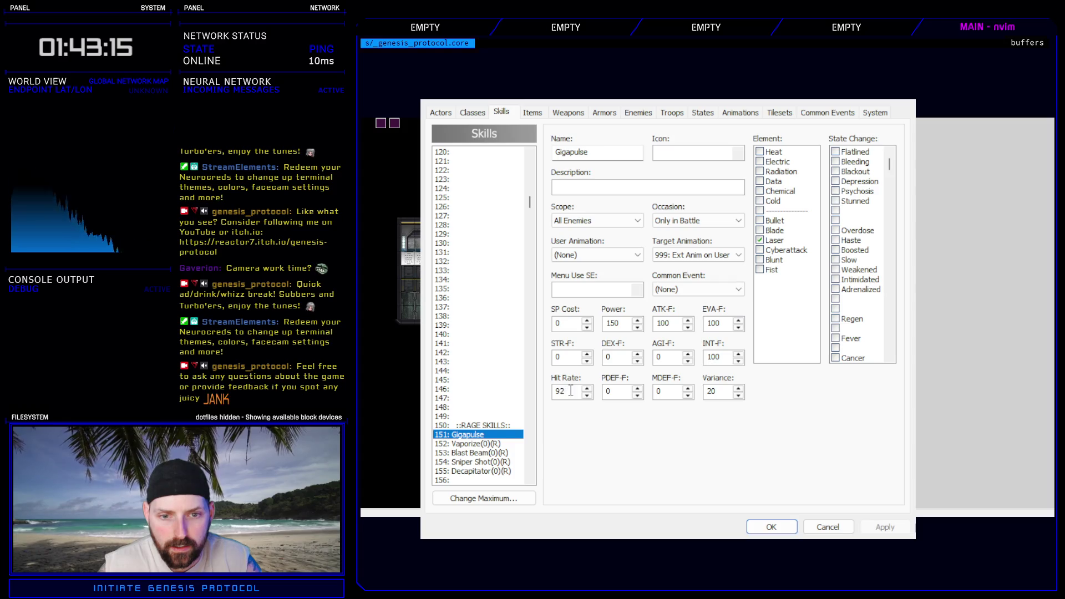
{"action": "type", "text": "100"}
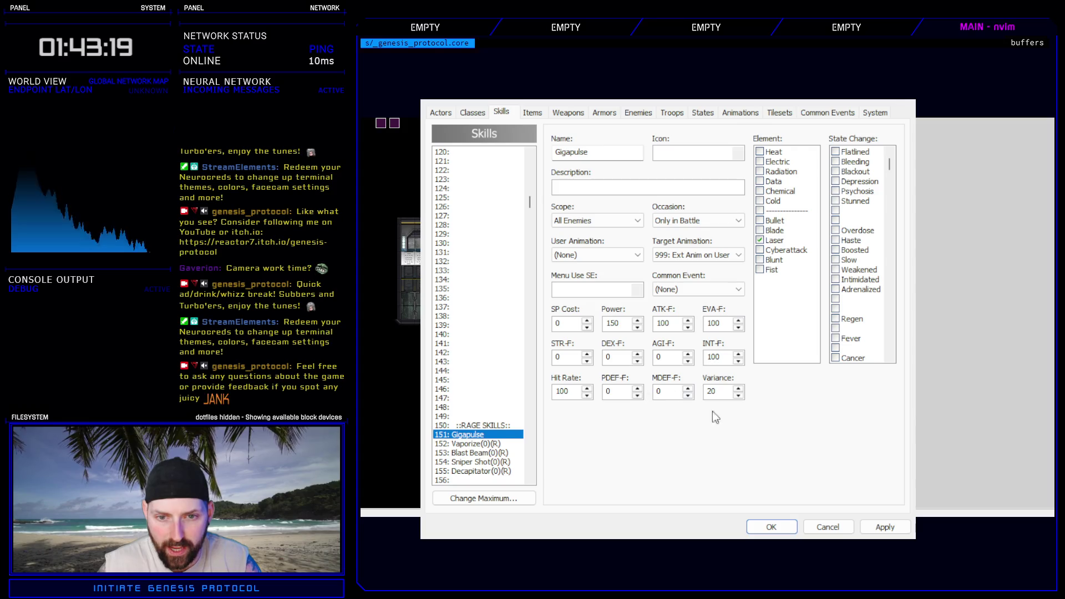
{"action": "left_click", "coordinate": [891, 522]}
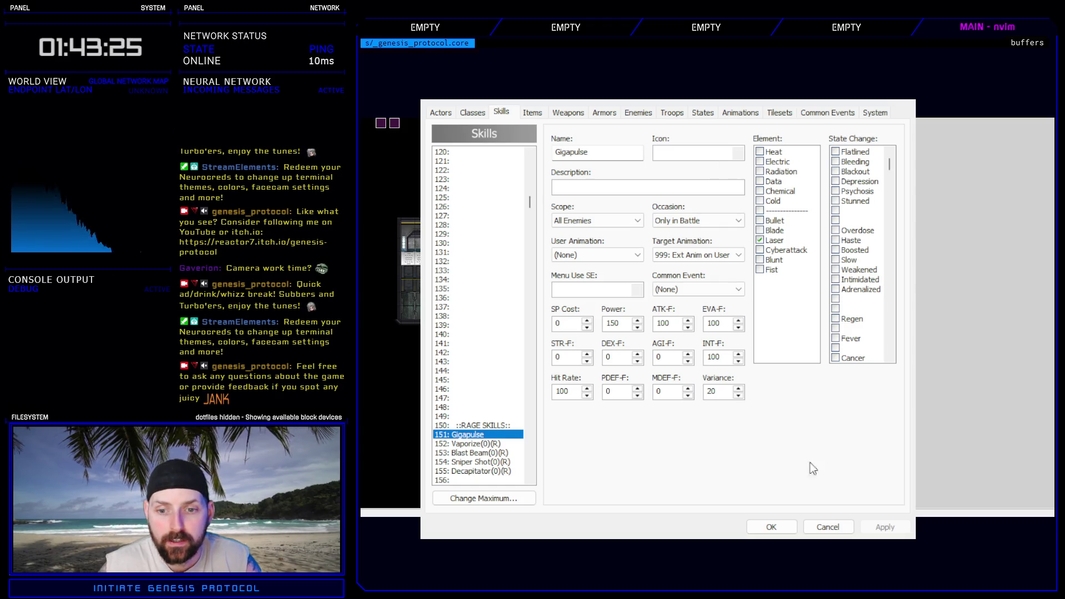
{"action": "left_click", "coordinate": [771, 527]}
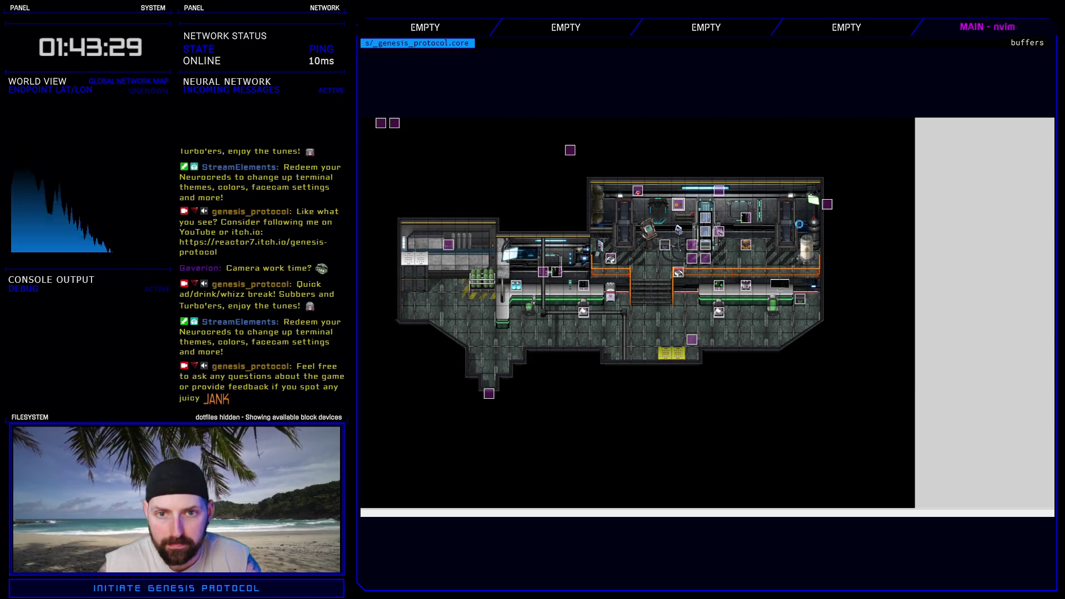
- Battle-test troop 001: Test Battle from the Troops tab, casting Gigapulse, then escape
{"action": "key", "text": "F9"}
{"action": "left_click", "coordinate": [676, 113]}
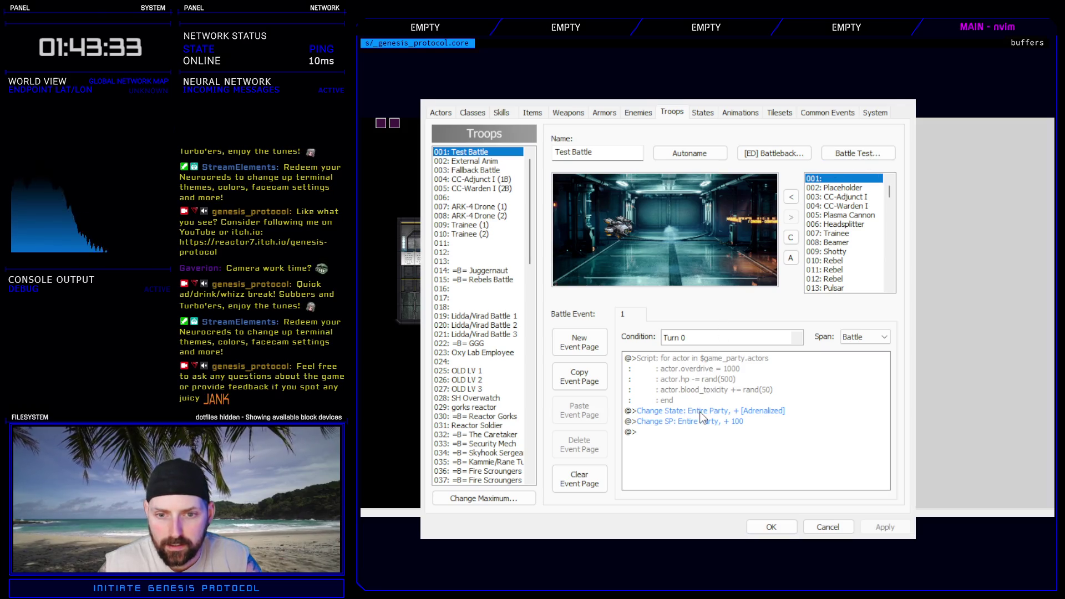
{"action": "left_click", "coordinate": [857, 154]}
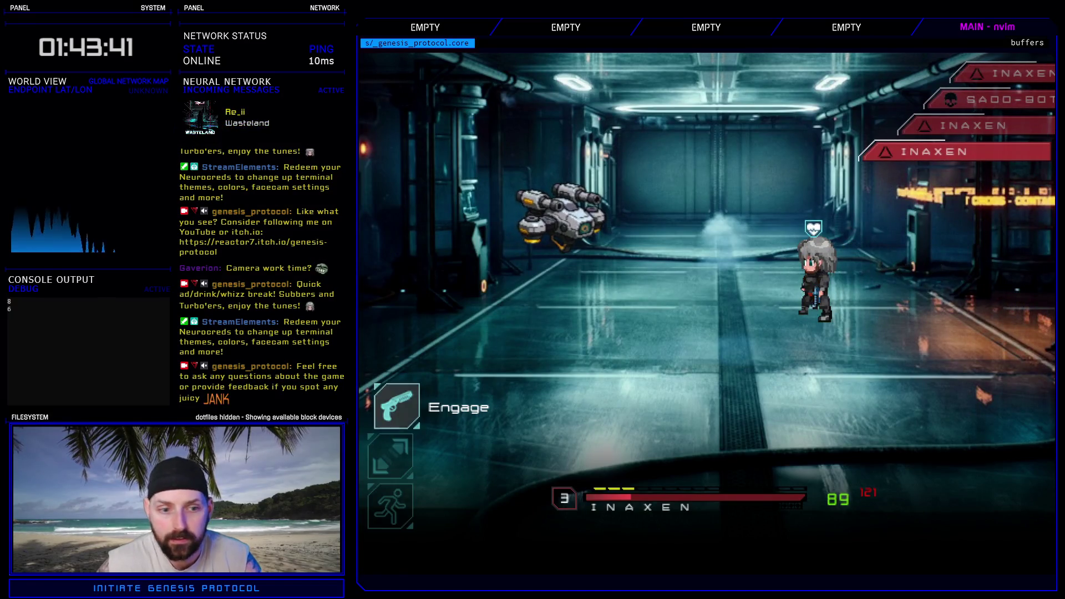
{"action": "key", "text": "Down"}
{"action": "key", "text": "Return"}
{"action": "key", "text": "Return"}
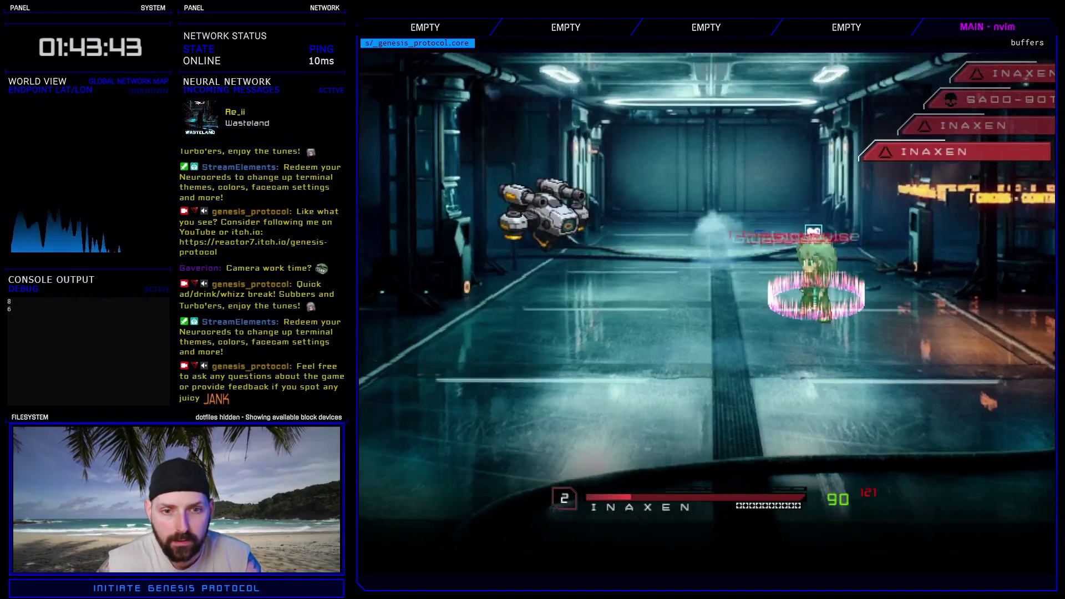
{"action": "key", "text": "Return"}
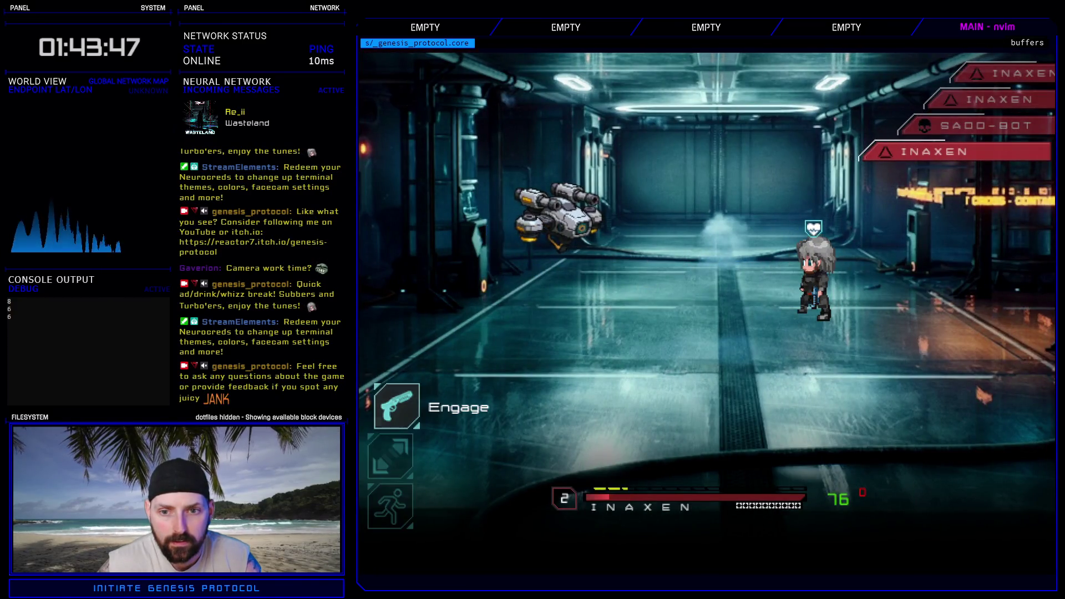
{"action": "key", "text": "Down"}
{"action": "key", "text": "Down"}
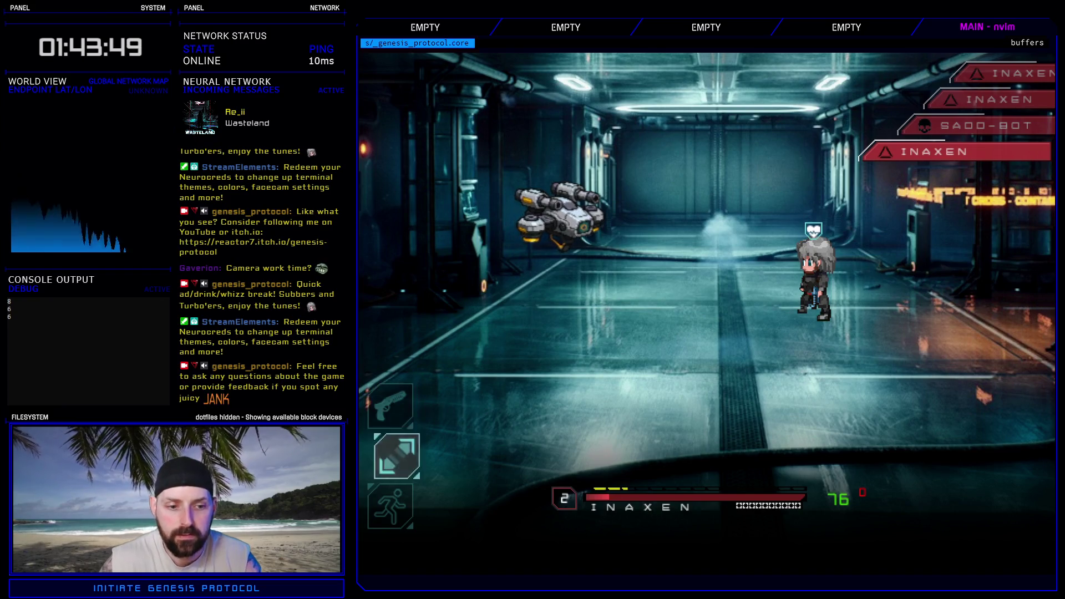
{"action": "key", "text": "Return"}
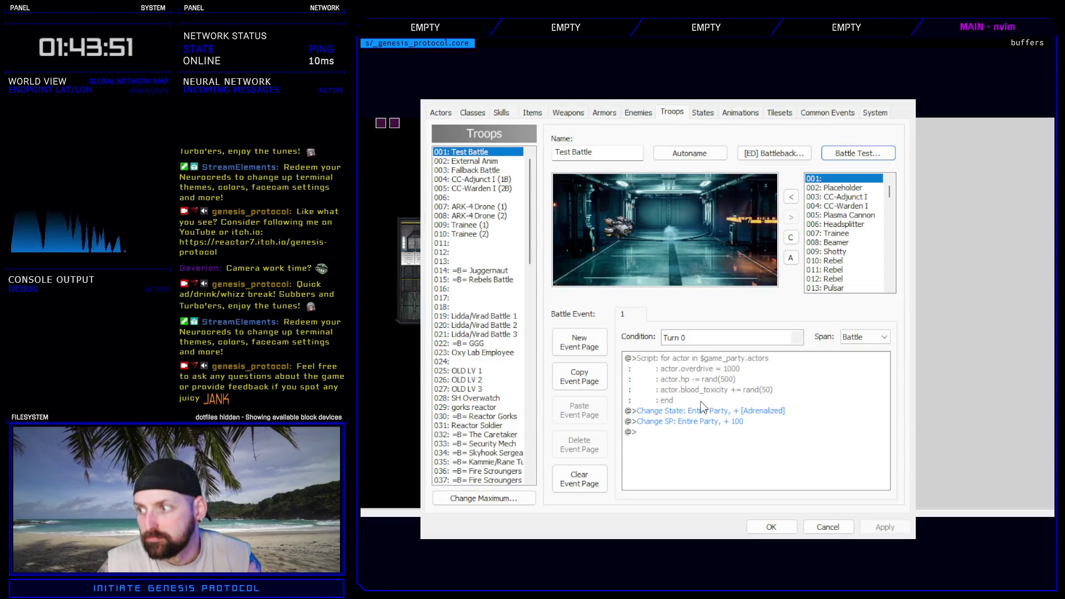
- Close the database and open the skills controller script at Gigapulse's flash entries
{"action": "left_click", "coordinate": [777, 530]}
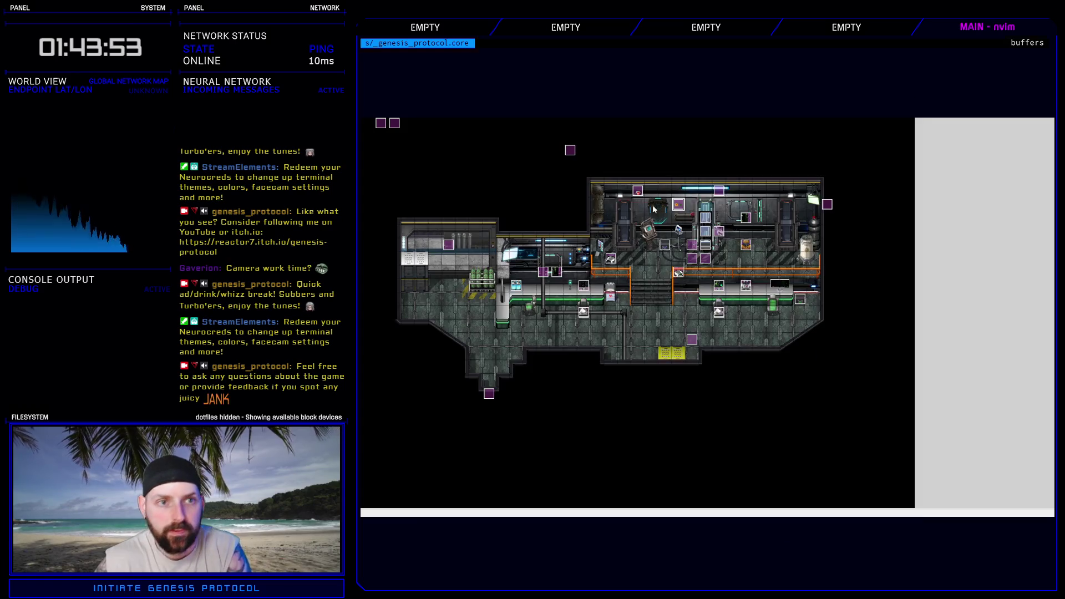
{"action": "key", "text": "F11"}
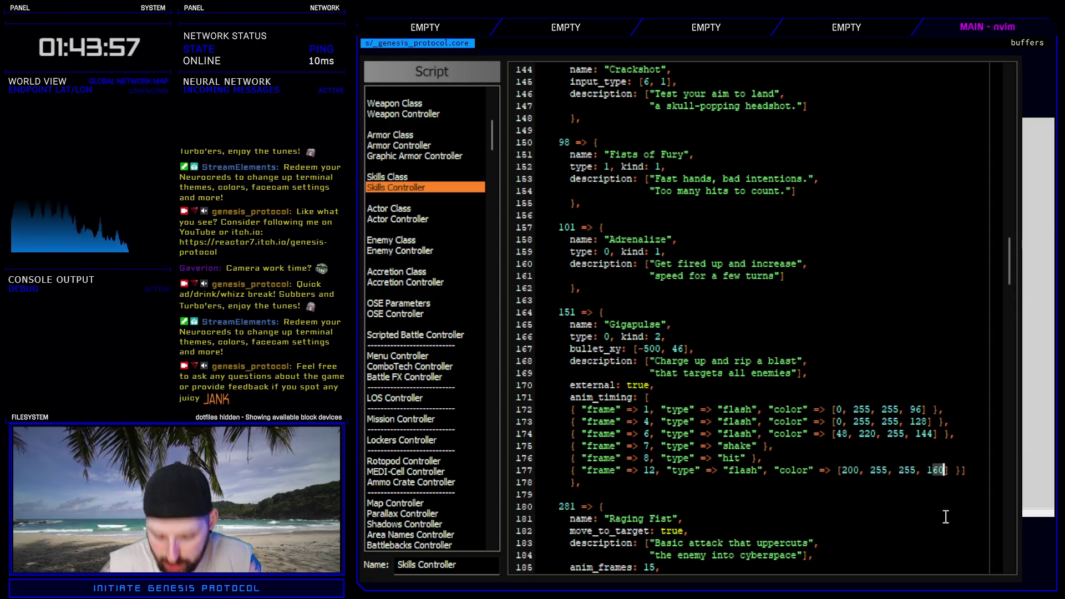
{"action": "type", "text": "44"}
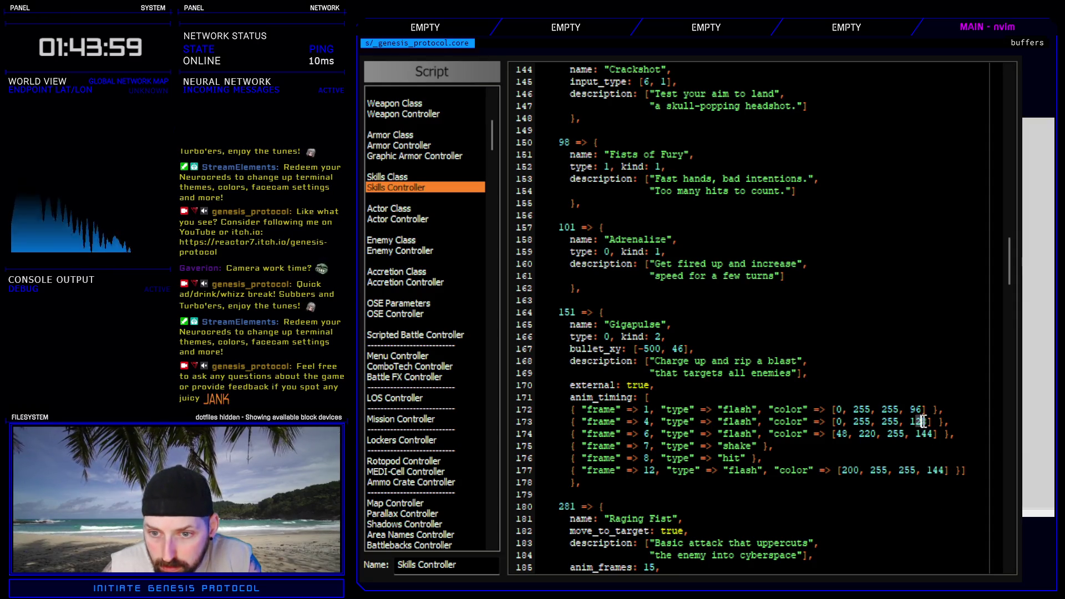
{"action": "left_click", "coordinate": [917, 410]}
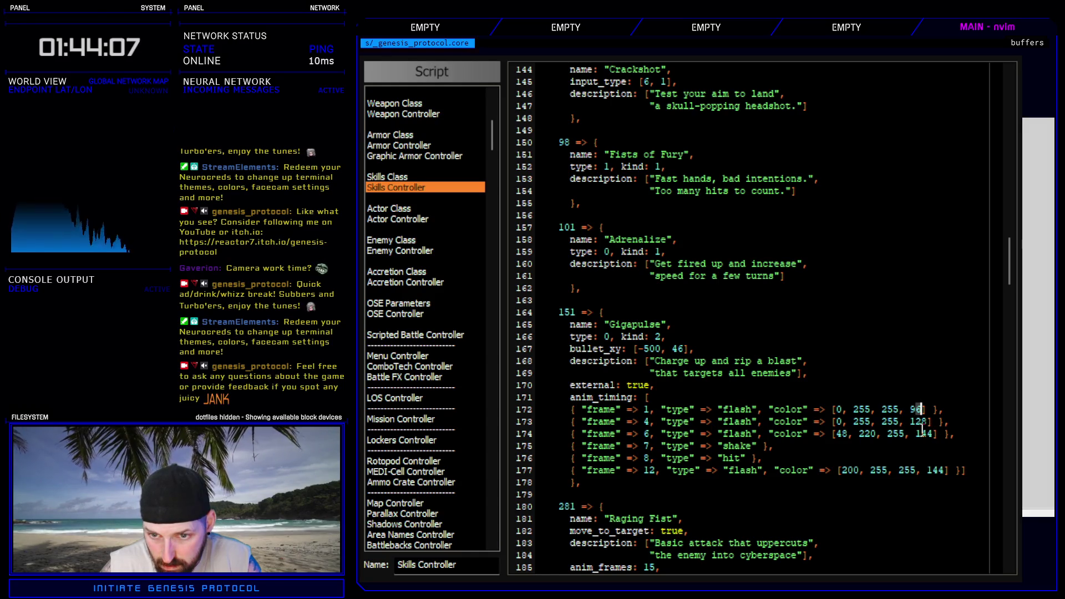
- Lower the frame-6 flash's alpha from 144 to 128 and move to the final flash's frame 12
{"action": "left_click", "coordinate": [927, 434]}
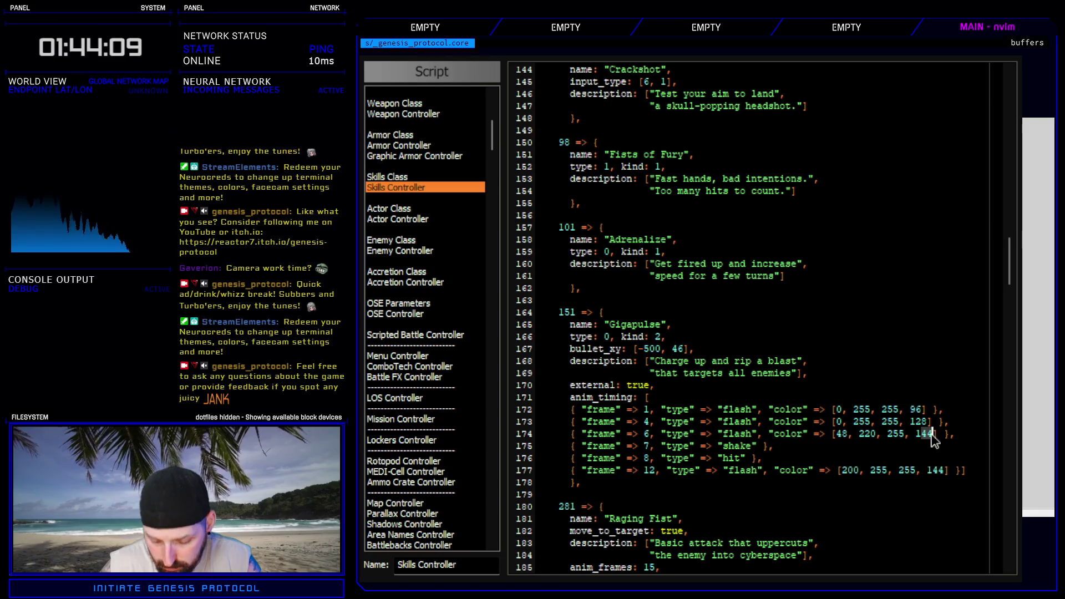
{"action": "type", "text": "ciw128"}
{"action": "key", "text": "Escape"}
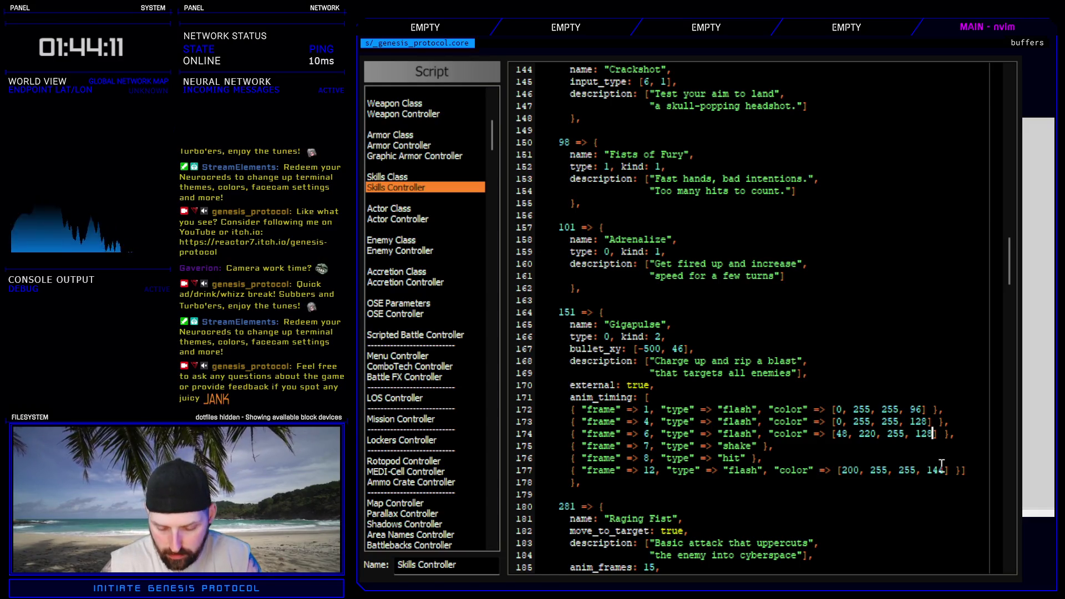
{"action": "type", "text": "44"}
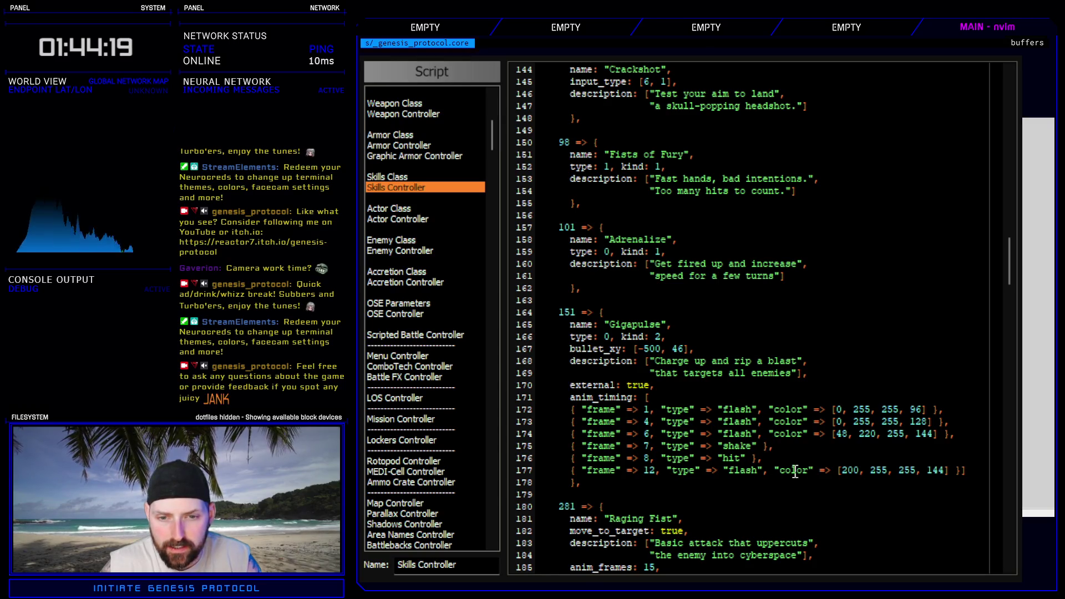
{"action": "left_click", "coordinate": [659, 470]}
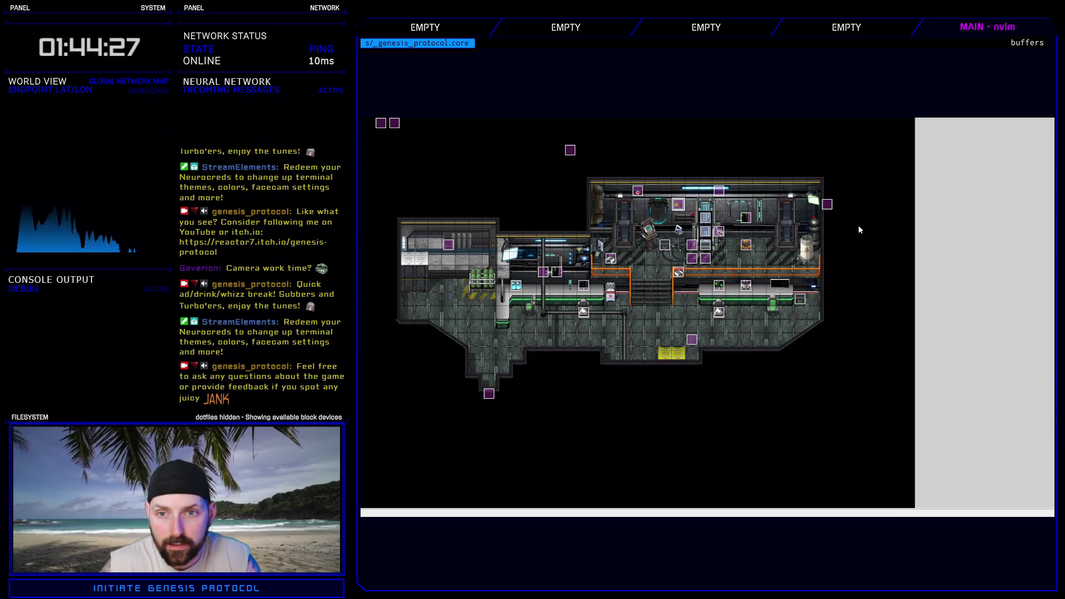
- Battle-test the revised Gigapulse to preview its flashes, then end the test
{"action": "key", "text": "alt+F4"}
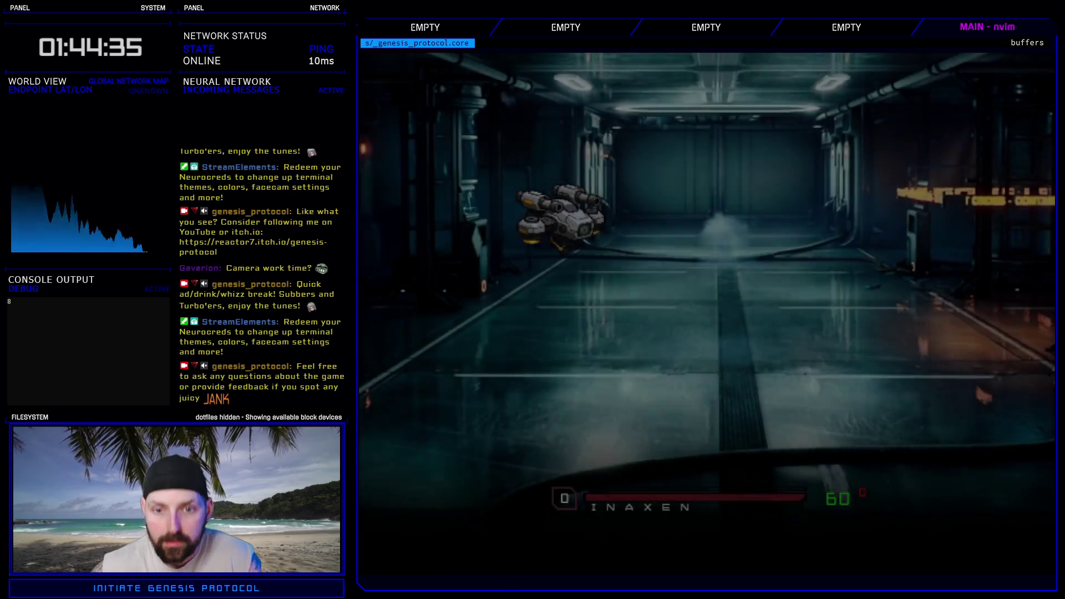
{"action": "key", "text": "Return"}
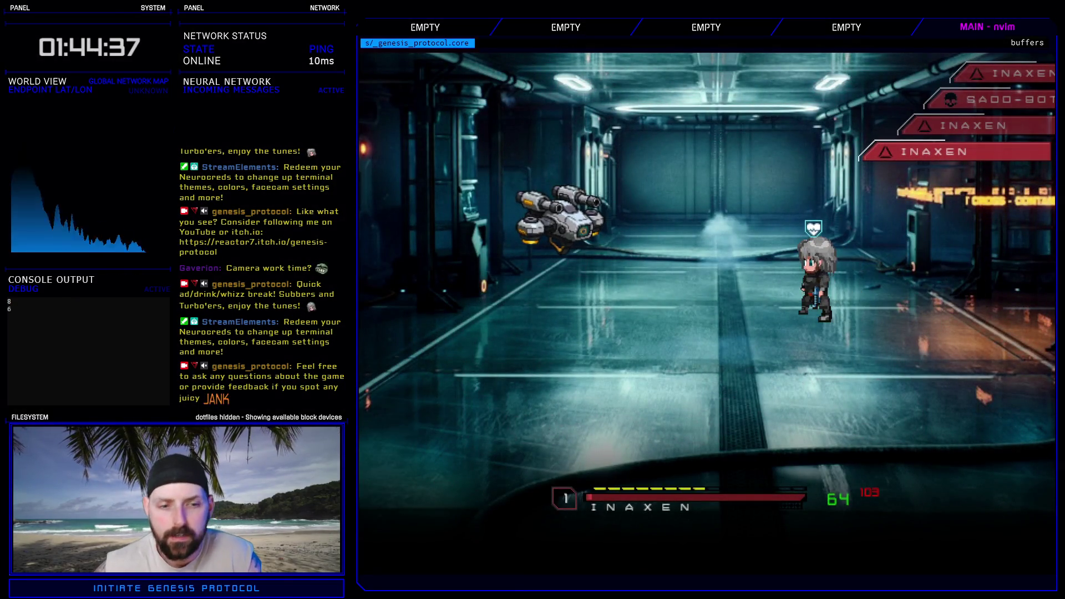
{"action": "key", "text": "Down"}
{"action": "key", "text": "Return"}
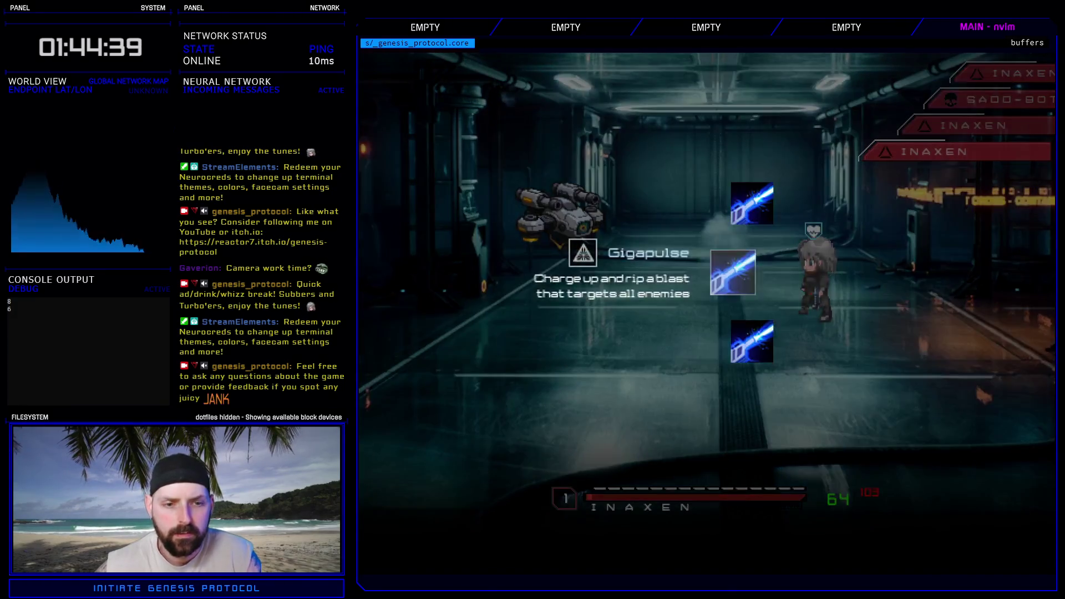
{"action": "key", "text": "Return"}
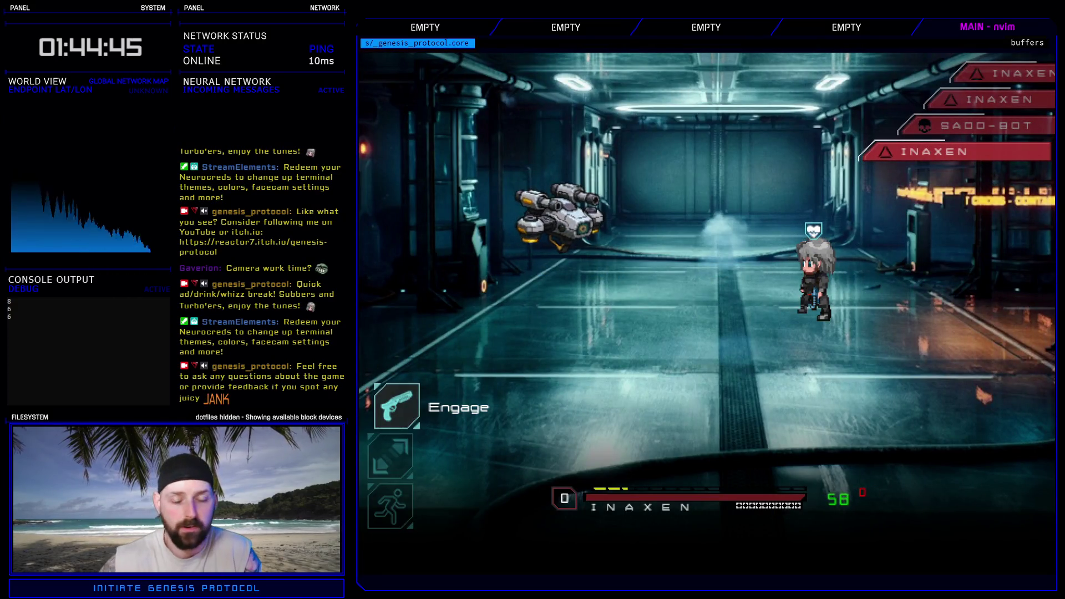
{"action": "key", "text": "alt+F4"}
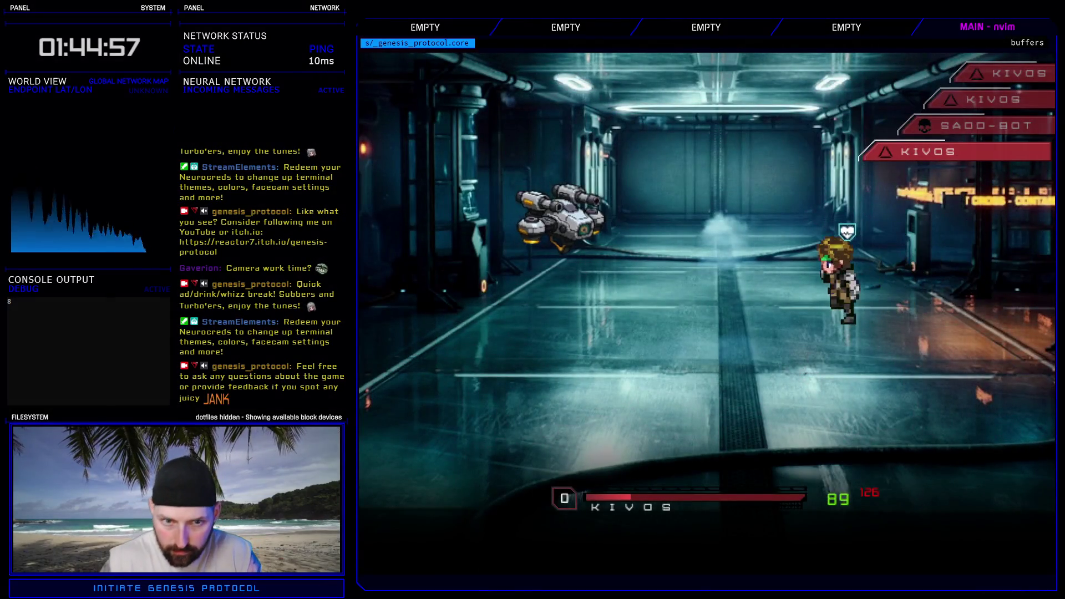
- In a second test battle, use Raging Fist on the SADD-BOT and pass to the enemy's turn
{"action": "key", "text": "Return"}
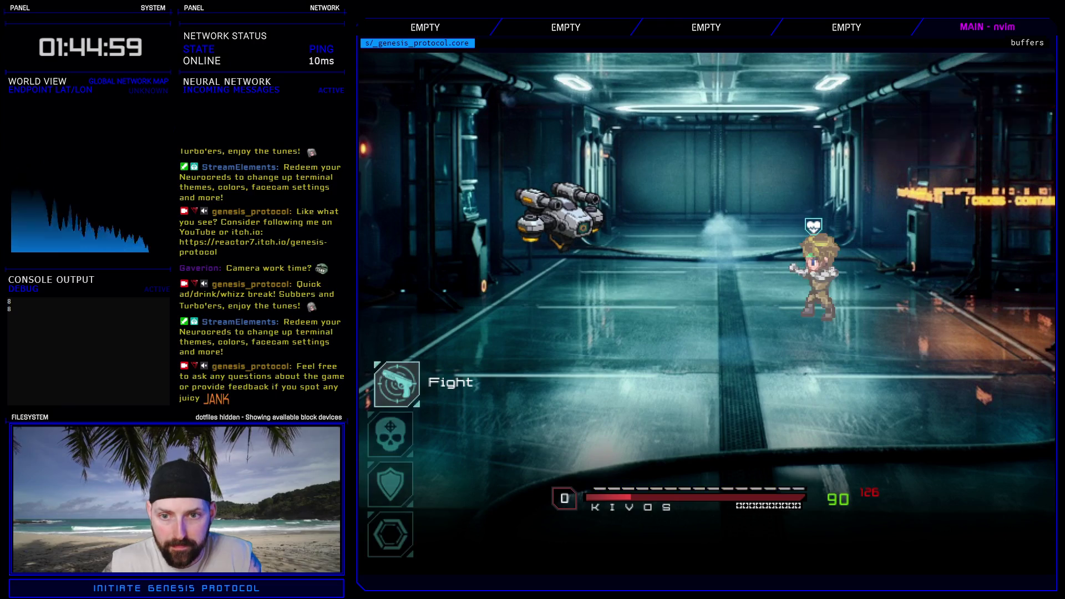
{"action": "key", "text": "Return"}
{"action": "key", "text": "Return"}
{"action": "key", "text": "Return"}
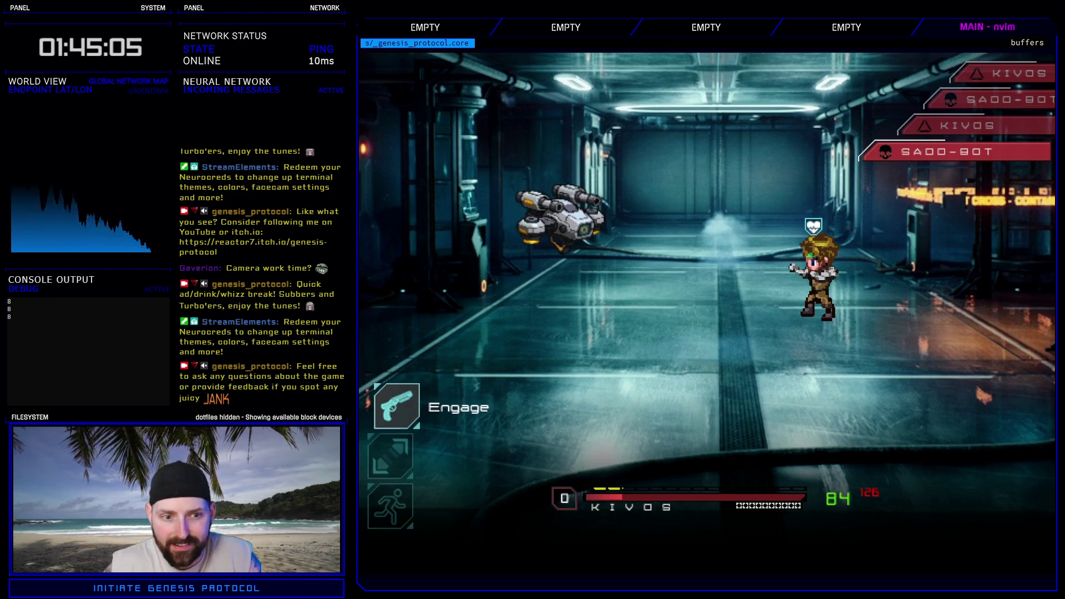
{"action": "key", "text": "Down"}
{"action": "key", "text": "Return"}
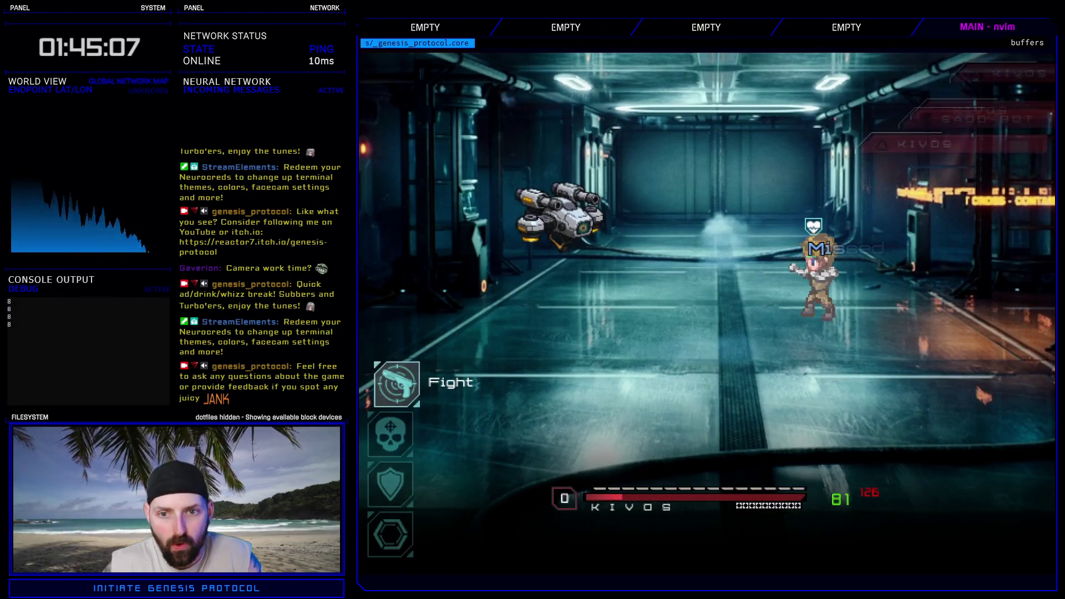
- Launch Knockout Combo, stop its first reel, then run back to the Troops database
{"action": "key", "text": "Return"}
{"action": "key", "text": "Down"}
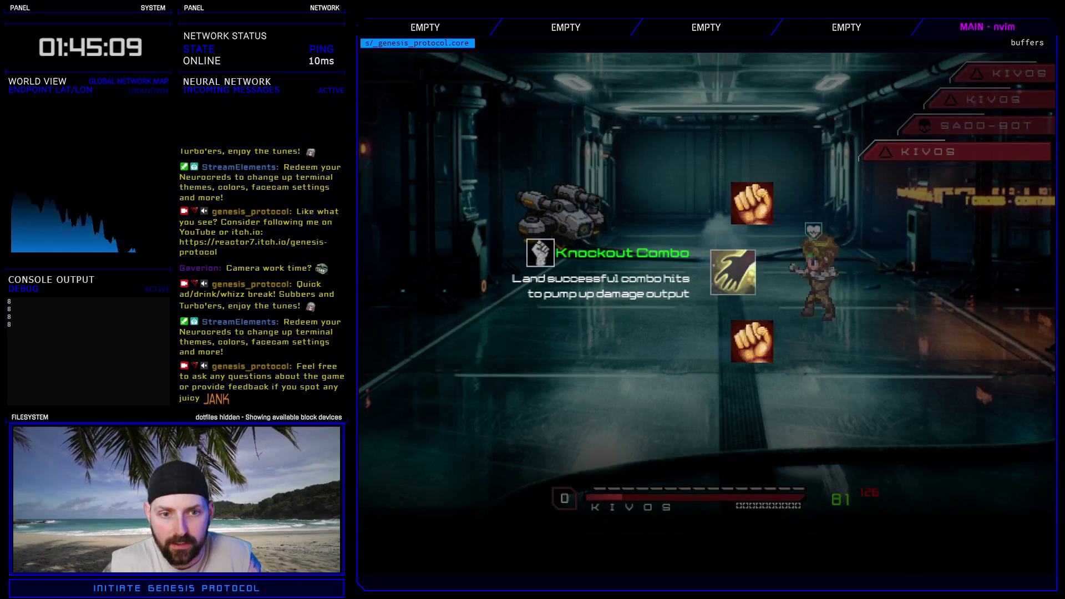
{"action": "key", "text": "Return"}
{"action": "key", "text": "Return"}
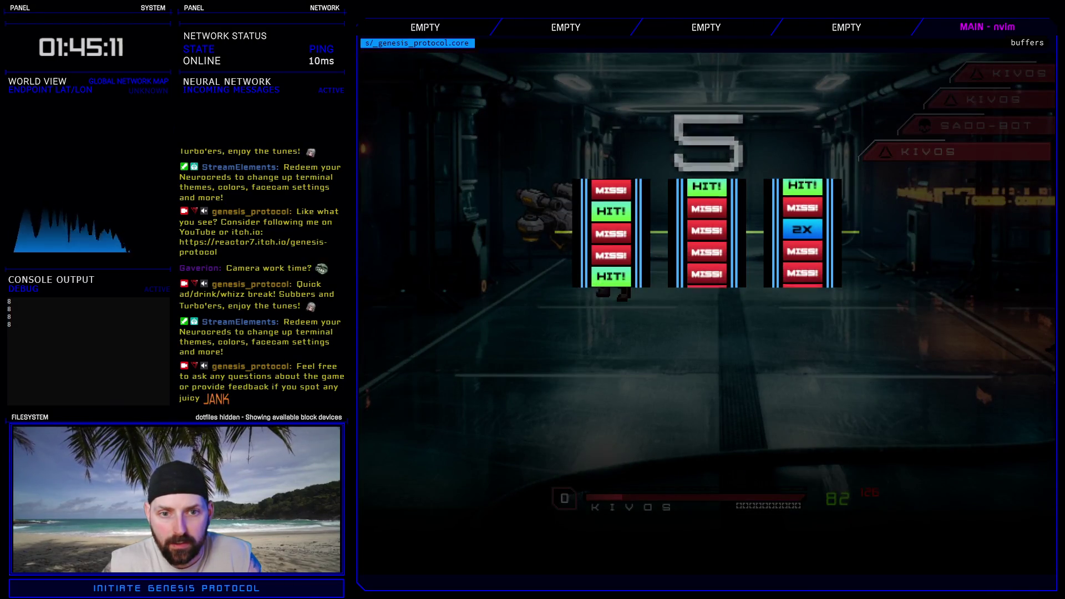
{"action": "key", "text": "Return"}
{"action": "key", "text": "Return"}
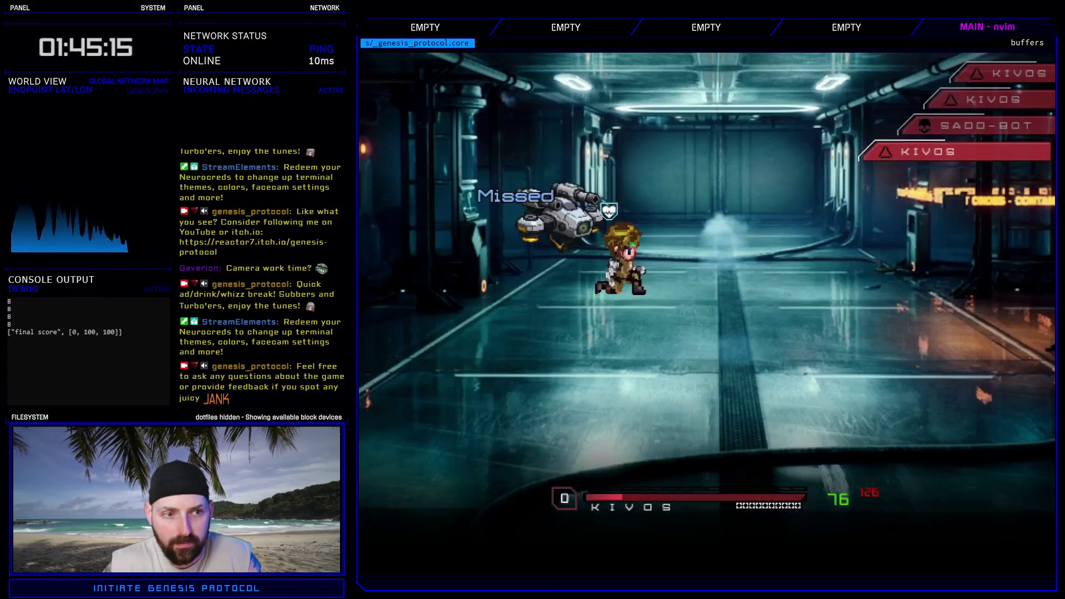
{"action": "key", "text": "Down"}
{"action": "key", "text": "Return"}
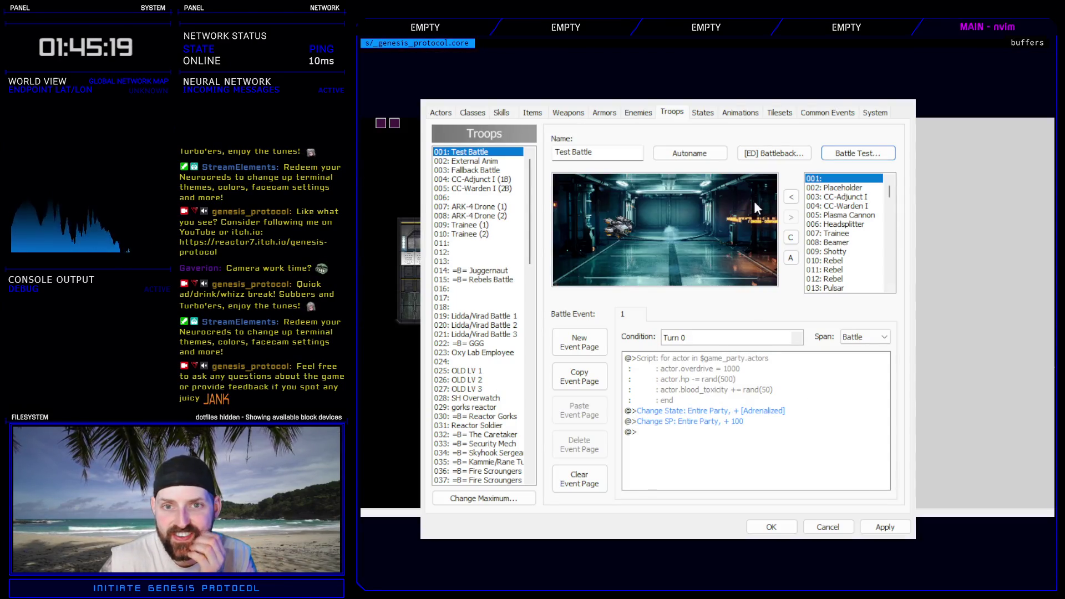
- Close the database and open the skills controller script at Knockout Combo's entry
{"action": "left_click", "coordinate": [781, 525]}
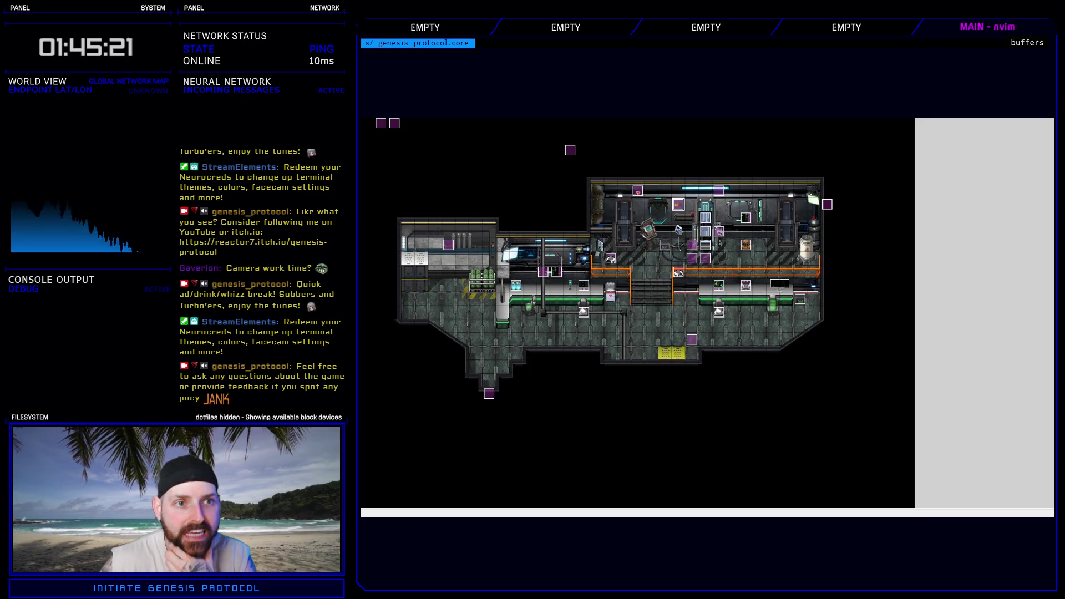
{"action": "key", "text": "F11"}
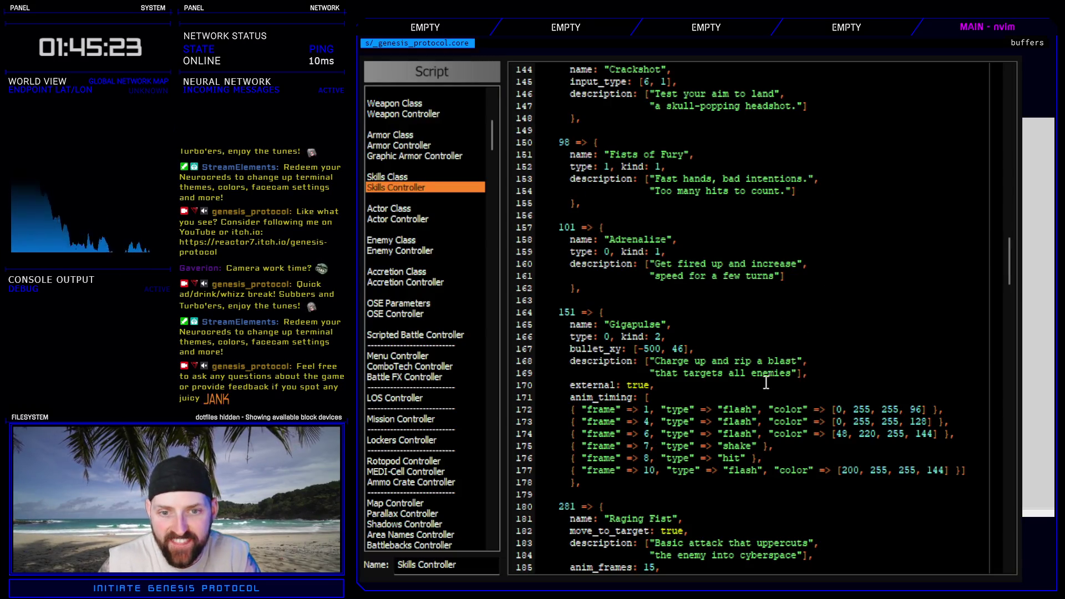
{"action": "scroll", "coordinate": [754, 387], "scroll_direction": "down", "scroll_amount": 6}
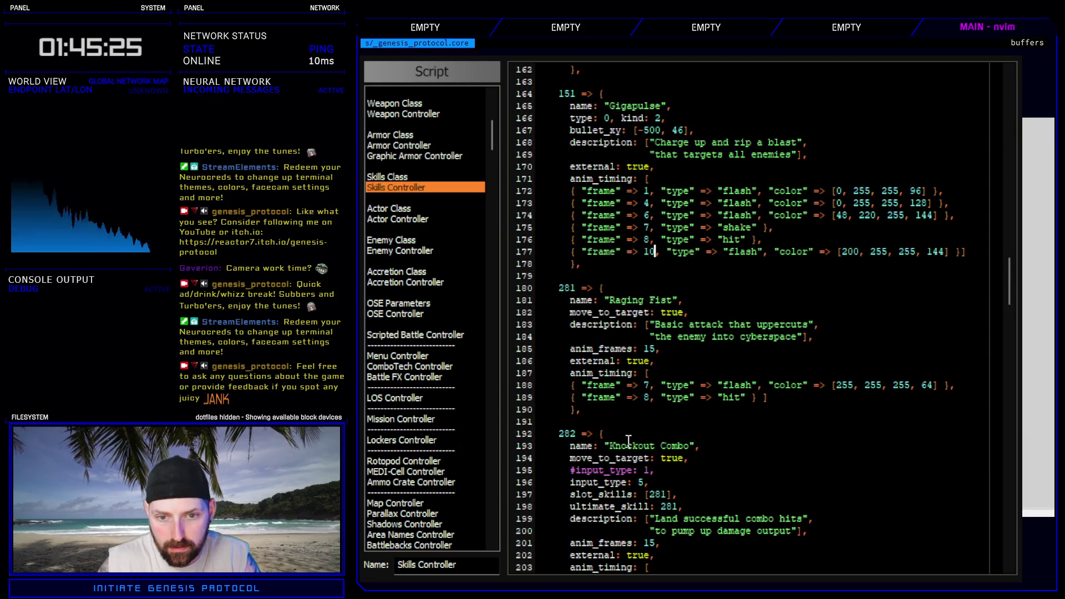
{"action": "scroll", "coordinate": [582, 418], "scroll_direction": "down", "scroll_amount": 4}
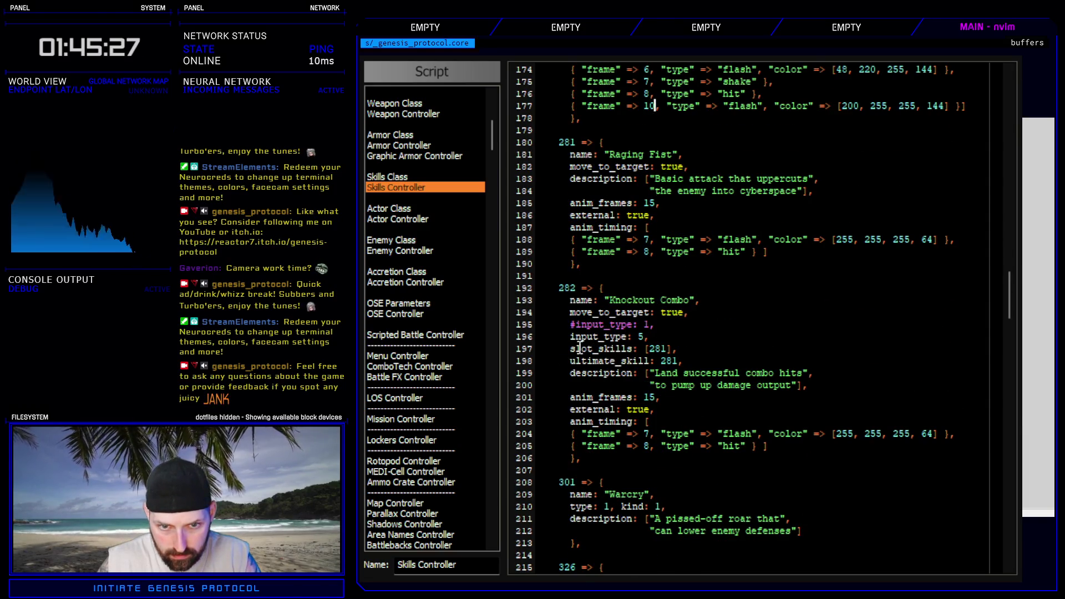
- Uncomment input_type 1, comment out the input_type 5, slot skills and ultimate_skill lines, and close the script
{"action": "type", "text": "#"}
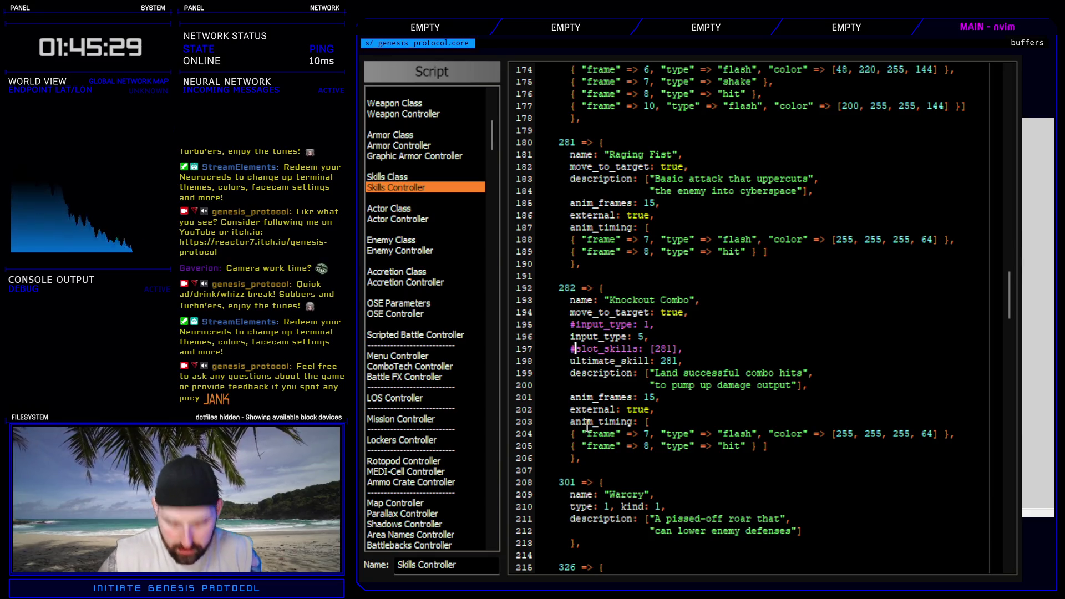
{"action": "type", "text": "r#"}
{"action": "key", "text": "k"}
{"action": "key", "text": "k"}
{"action": "type", "text": "I#"}
{"action": "key", "text": "Escape"}
{"action": "key", "text": "k"}
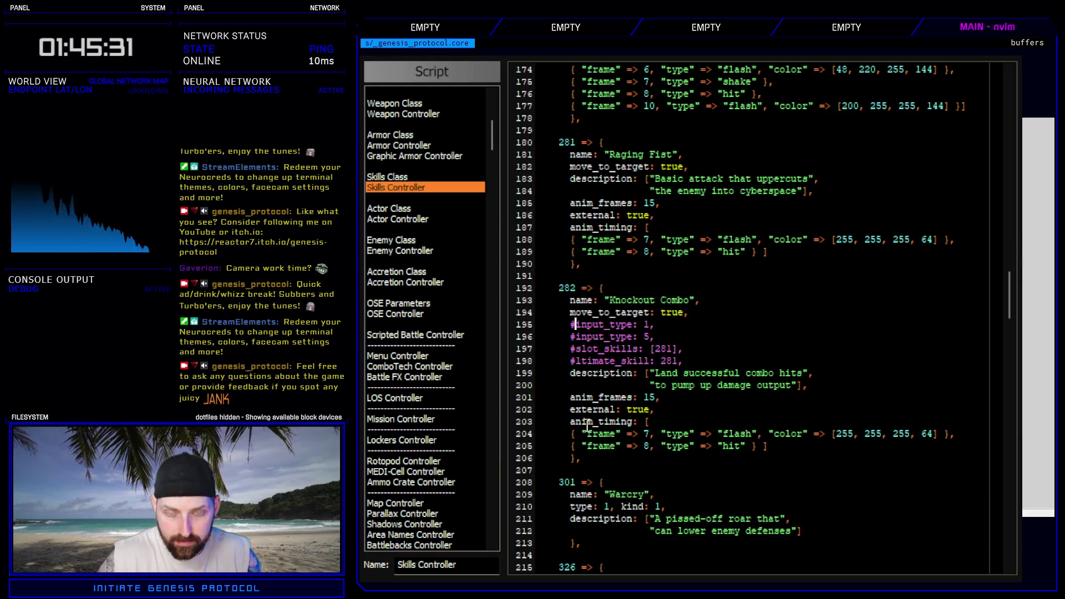
{"action": "key", "text": "x"}
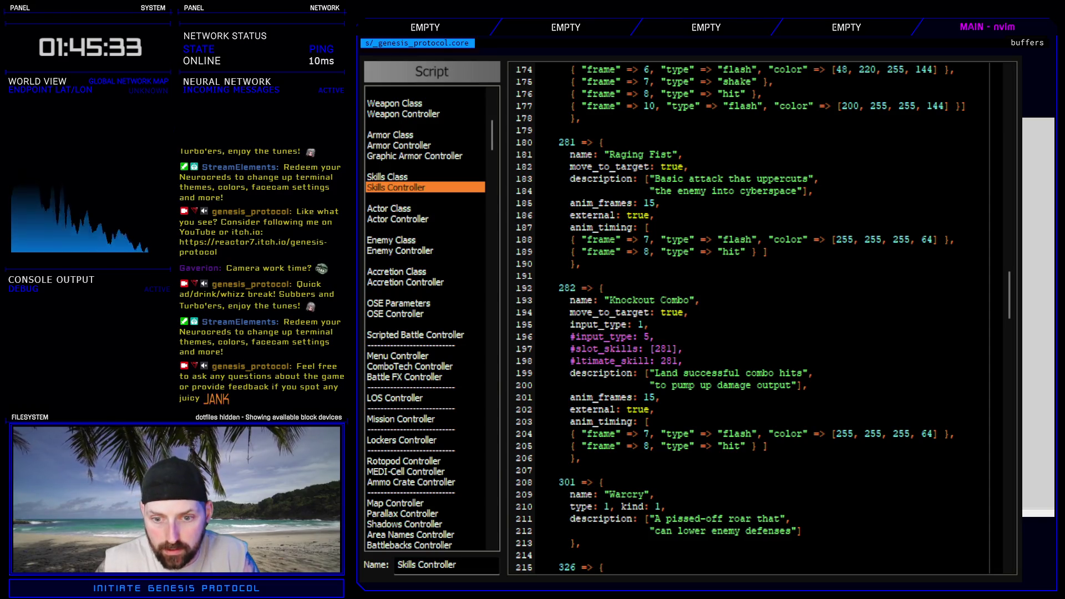
{"action": "key", "text": "Escape"}
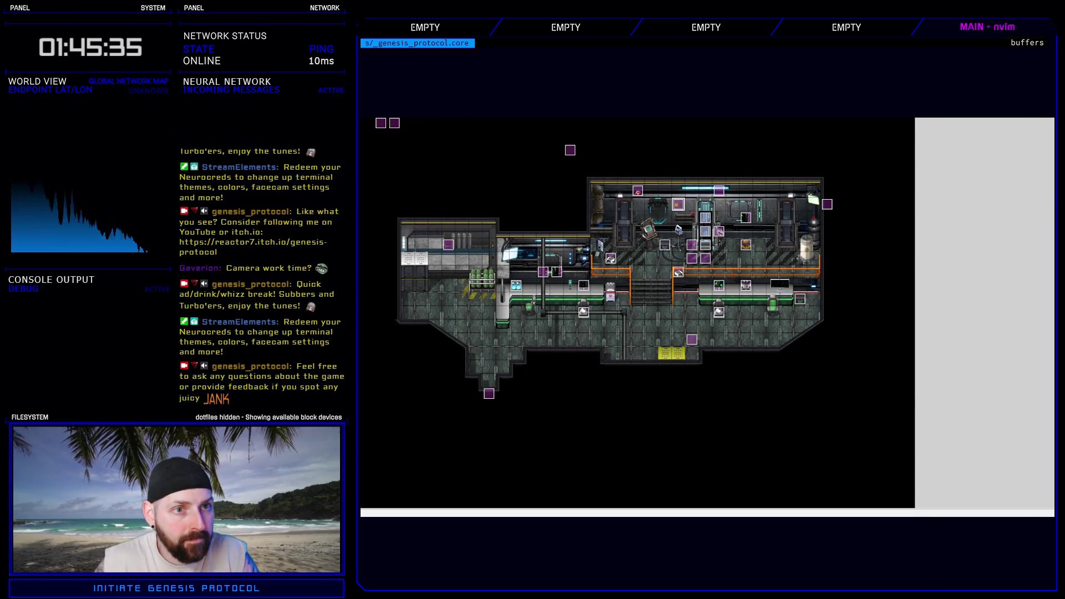
- Start a battle test of the test troop and launch Knockout Combo from Kivos's skill wheel
{"action": "key", "text": "F9"}
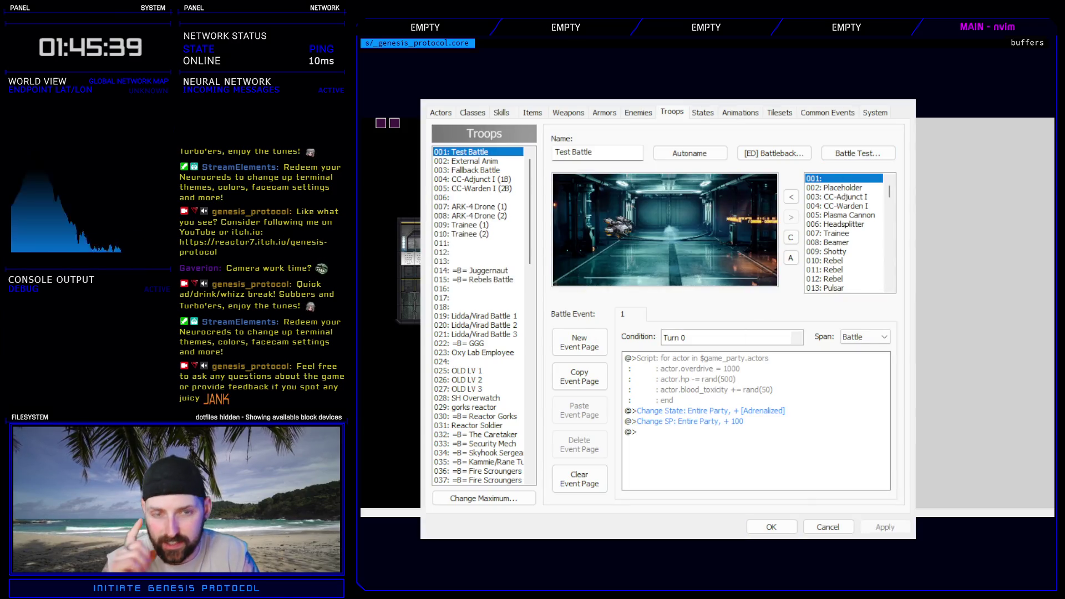
{"action": "key", "text": "Escape"}
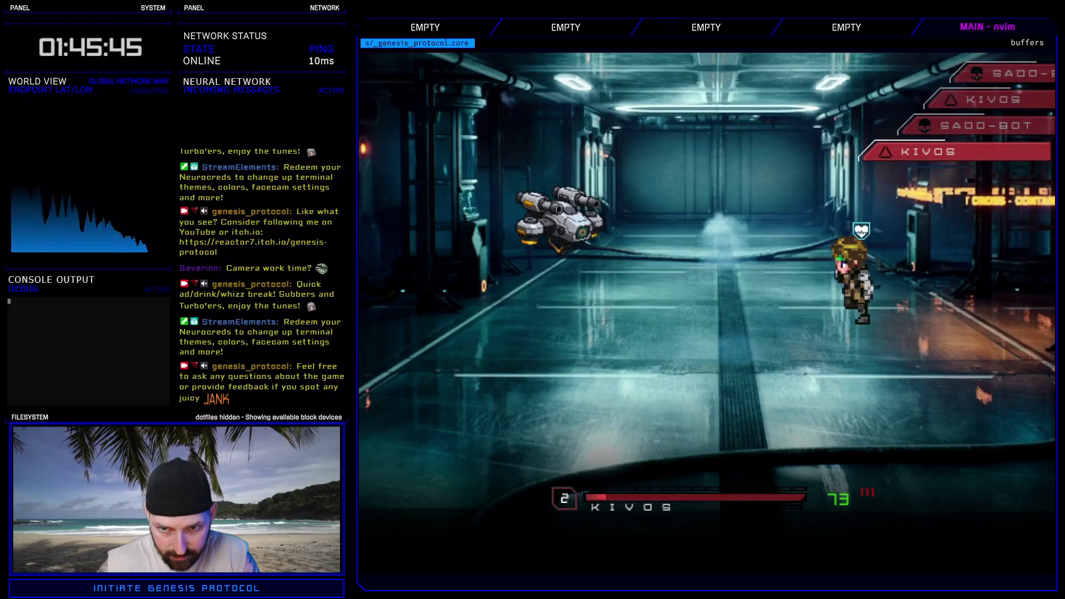
{"action": "key", "text": "Return"}
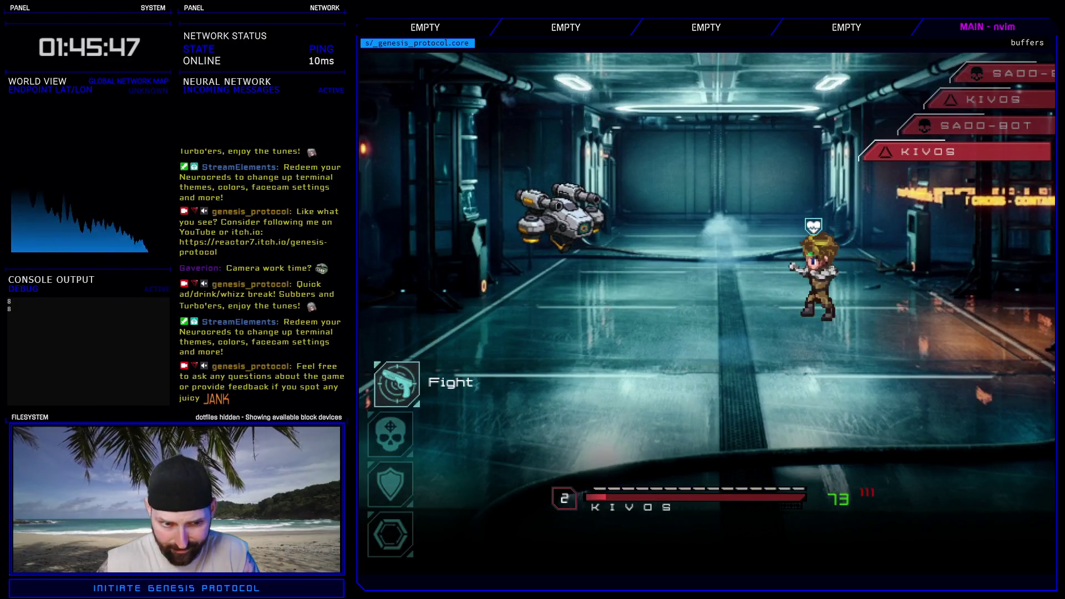
{"action": "key", "text": "Return"}
{"action": "key", "text": "Return"}
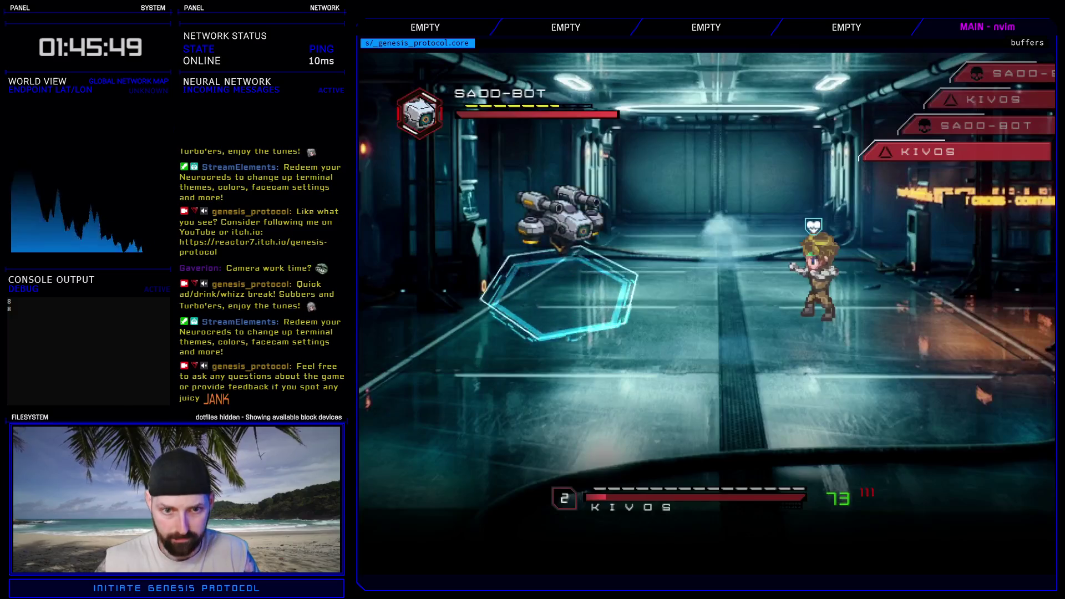
{"action": "key", "text": "Up"}
{"action": "key", "text": "Down"}
- Enter each prompted arrow combo to reach PERFECT with a score of 200, then escape the battle
{"action": "key", "text": "Right"}
{"action": "key", "text": "Right"}
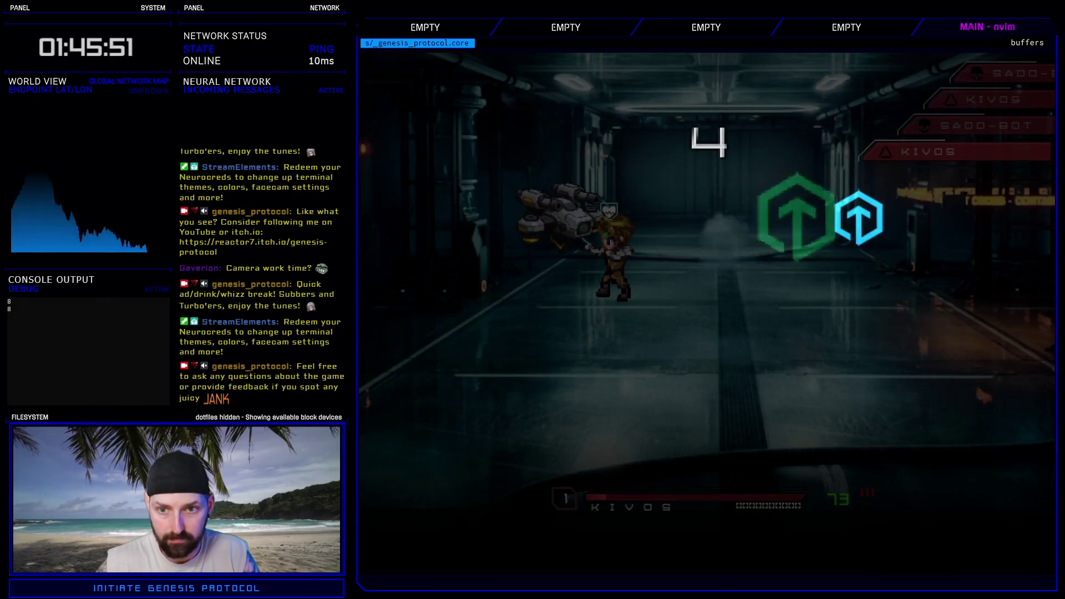
{"action": "key", "text": "Up"}
{"action": "key", "text": "Up"}
{"action": "key", "text": "Right"}
{"action": "key", "text": "Down"}
{"action": "key", "text": "Right"}
{"action": "key", "text": "Down"}
{"action": "key", "text": "Up"}
{"action": "key", "text": "Right"}
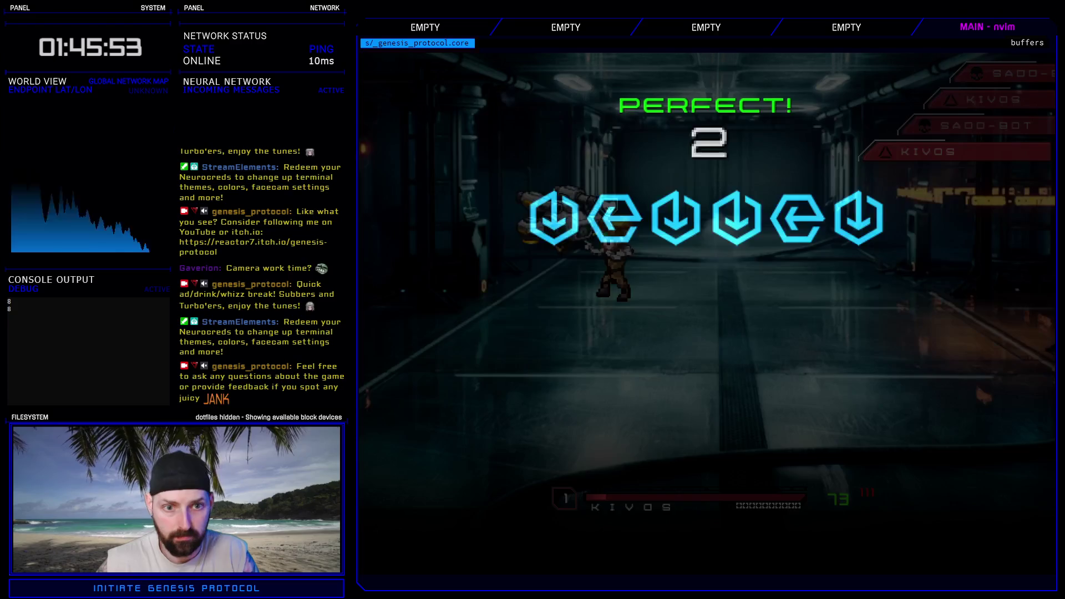
{"action": "key", "text": "Down"}
{"action": "key", "text": "Left"}
{"action": "key", "text": "Down"}
{"action": "key", "text": "Down"}
{"action": "key", "text": "Left"}
{"action": "key", "text": "Down"}
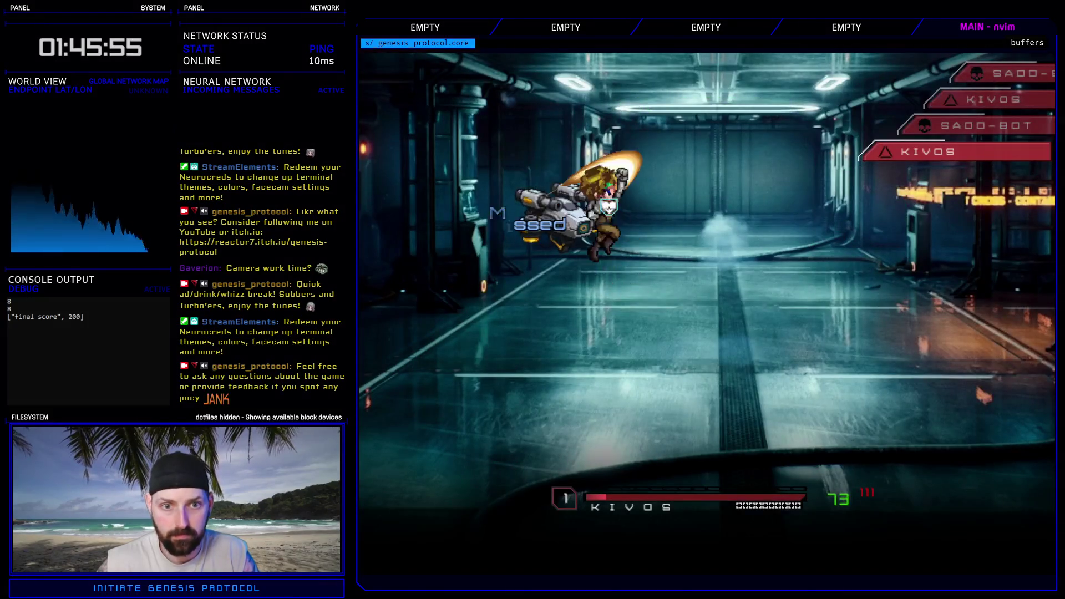
{"action": "key", "text": "Up"}
{"action": "key", "text": "Return"}
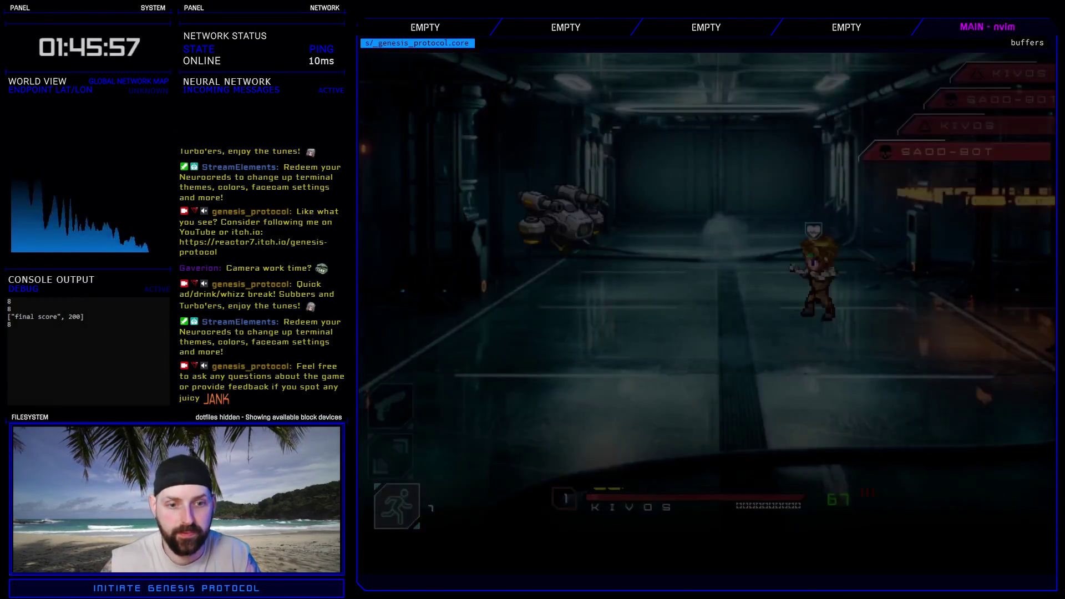
- Reopen the database and review animation 302: Glitch Slap in the Animations list
{"action": "left_click", "coordinate": [771, 528]}
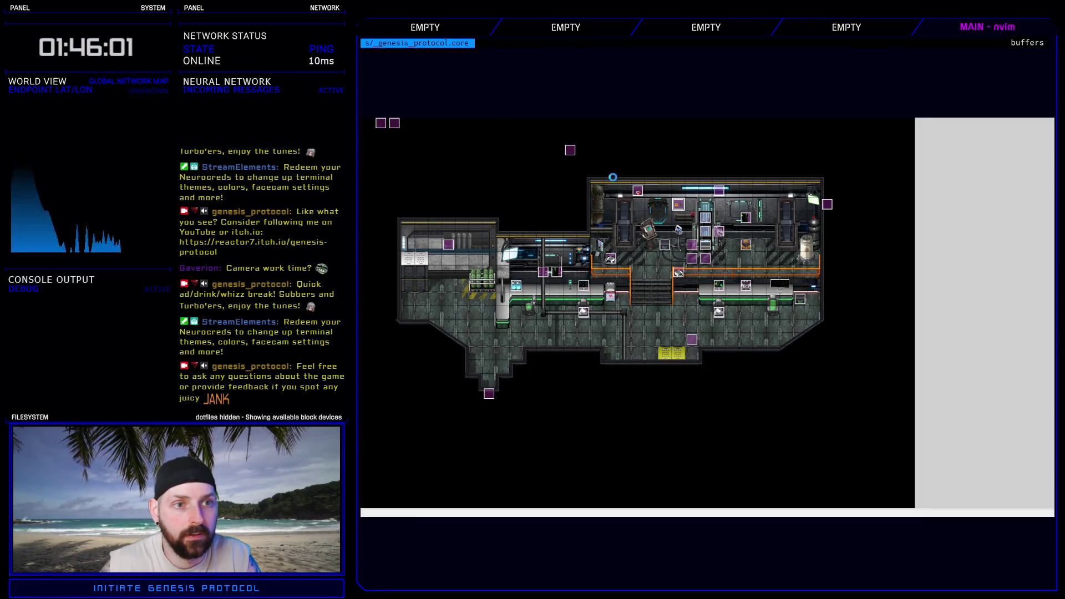
{"action": "key", "text": "F9"}
{"action": "left_click", "coordinate": [752, 115]}
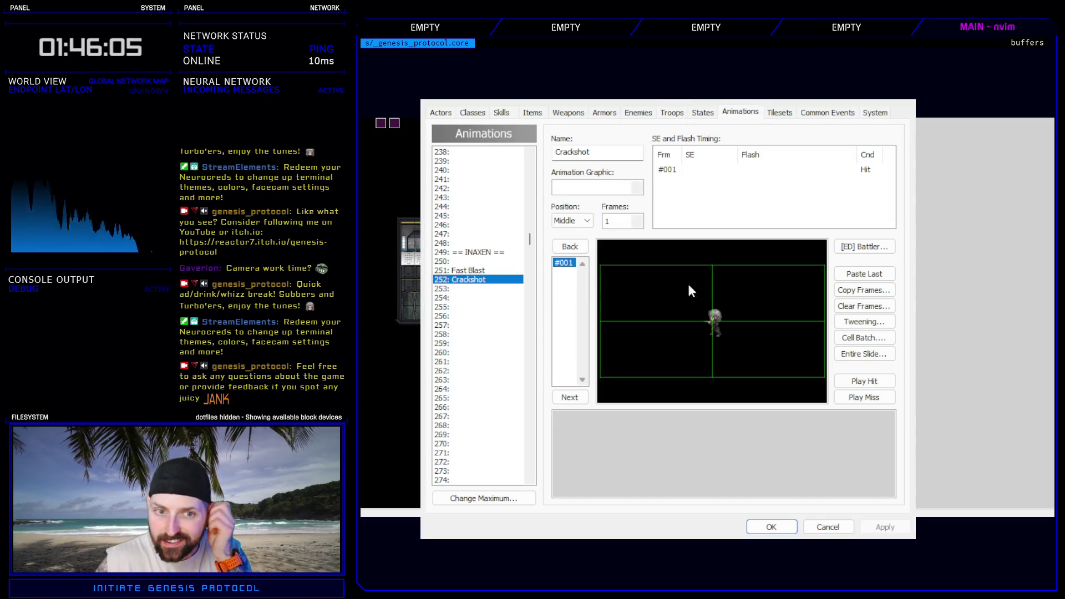
{"action": "scroll", "coordinate": [456, 416], "scroll_direction": "down", "scroll_amount": 20}
{"action": "scroll", "coordinate": [500, 364], "scroll_direction": "up", "scroll_amount": 4}
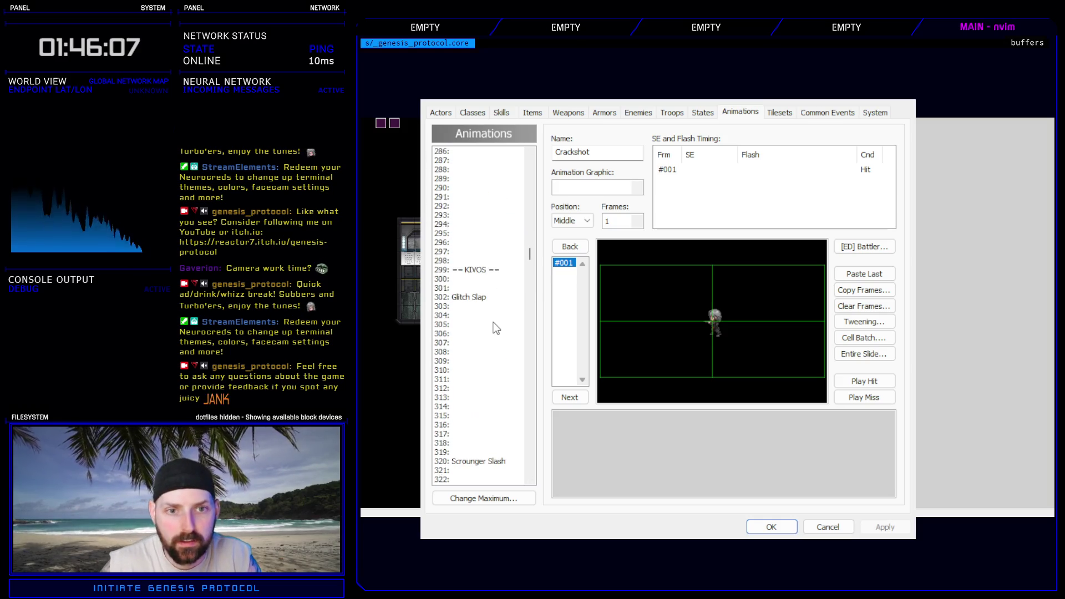
{"action": "scroll", "coordinate": [475, 381], "scroll_direction": "down", "scroll_amount": 10}
{"action": "scroll", "coordinate": [488, 383], "scroll_direction": "up", "scroll_amount": 6}
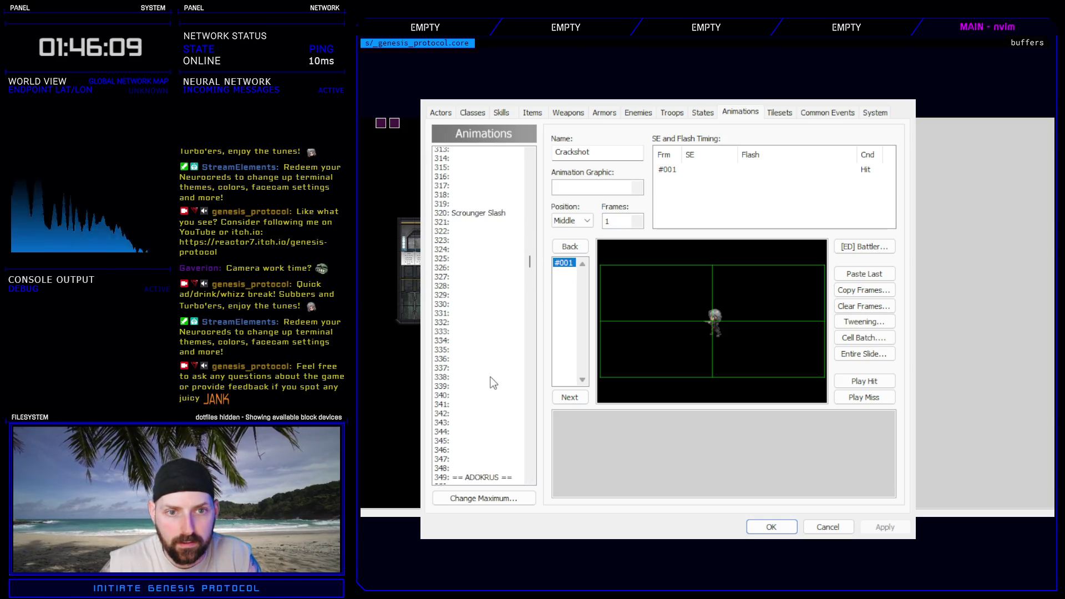
{"action": "left_click", "coordinate": [478, 189]}
{"action": "scroll", "coordinate": [499, 310], "scroll_direction": "up", "scroll_amount": 6}
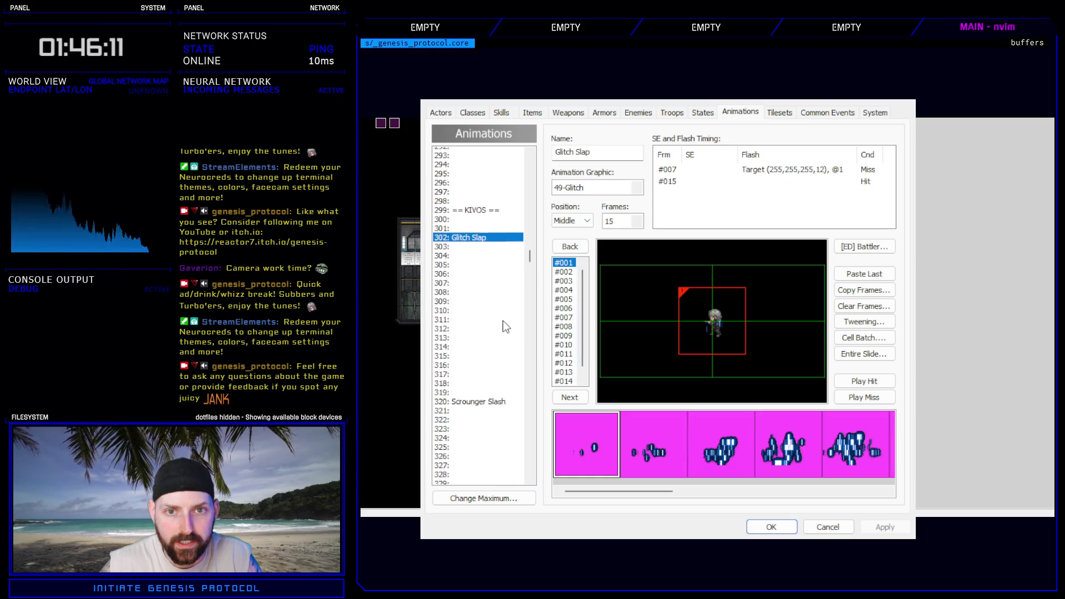
- Review skills 281: Raging Fist and 282: Knockout Combo, then close the database with OK
{"action": "left_click", "coordinate": [502, 112]}
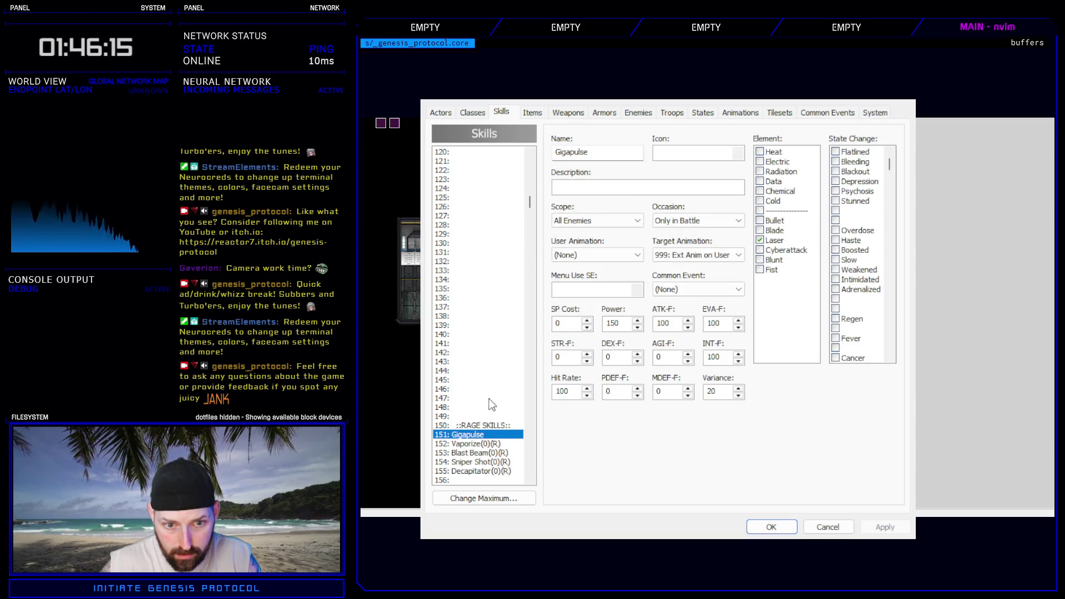
{"action": "scroll", "coordinate": [488, 398], "scroll_direction": "down", "scroll_amount": 9}
{"action": "left_click_drag", "start_coordinate": [529, 212], "coordinate": [525, 248]}
{"action": "left_click", "coordinate": [483, 235]}
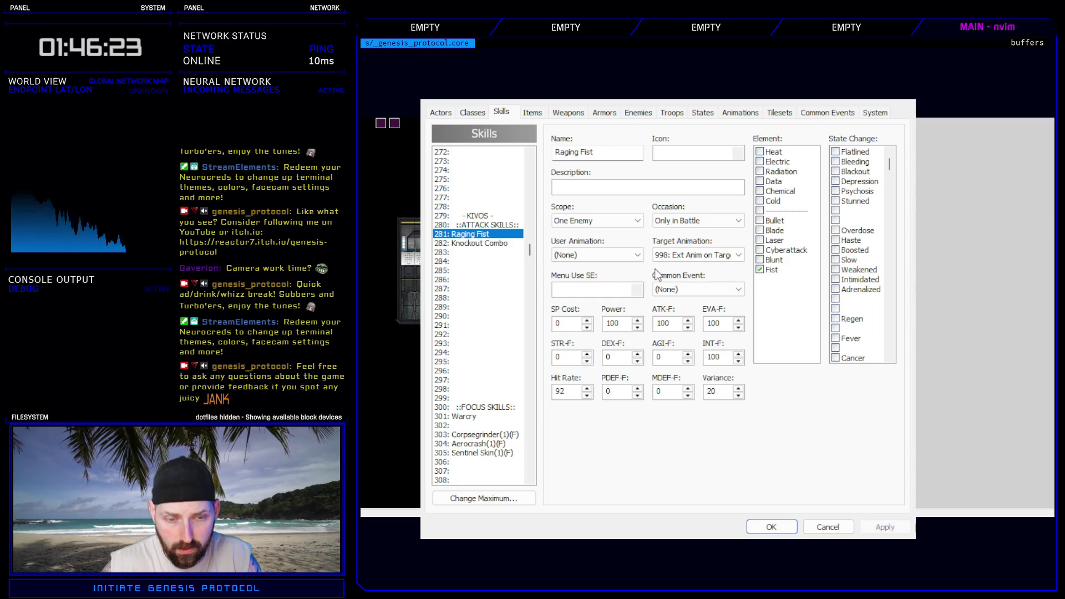
{"action": "key", "text": "Down"}
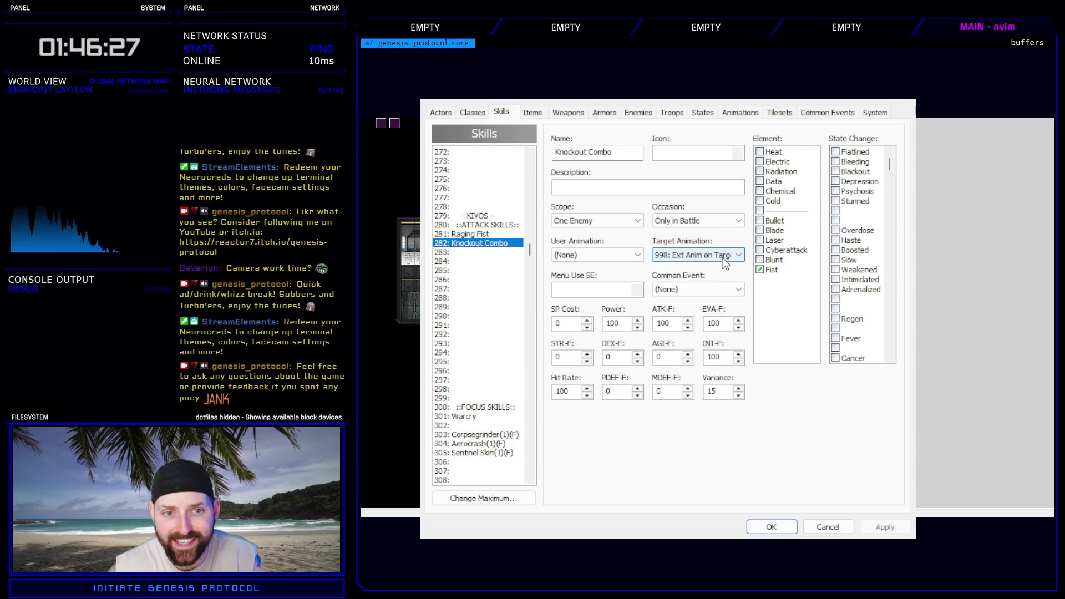
{"action": "left_click", "coordinate": [769, 529]}
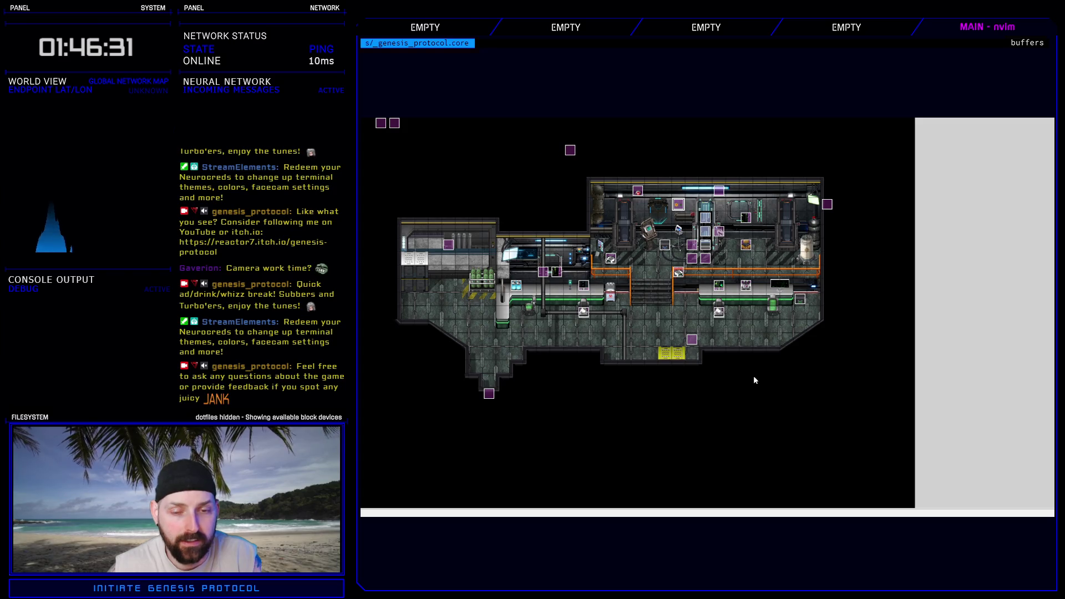
- In the Skills Controller script, raise Raging Fist's white flash alpha from 64 to 128
{"action": "key", "text": "F11"}
{"action": "mouse_move", "coordinate": [589, 300]}
{"action": "left_mouse_down"}
{"action": "mouse_move", "coordinate": [810, 387]}
{"action": "mouse_move", "coordinate": [643, 397]}
{"action": "left_mouse_up"}
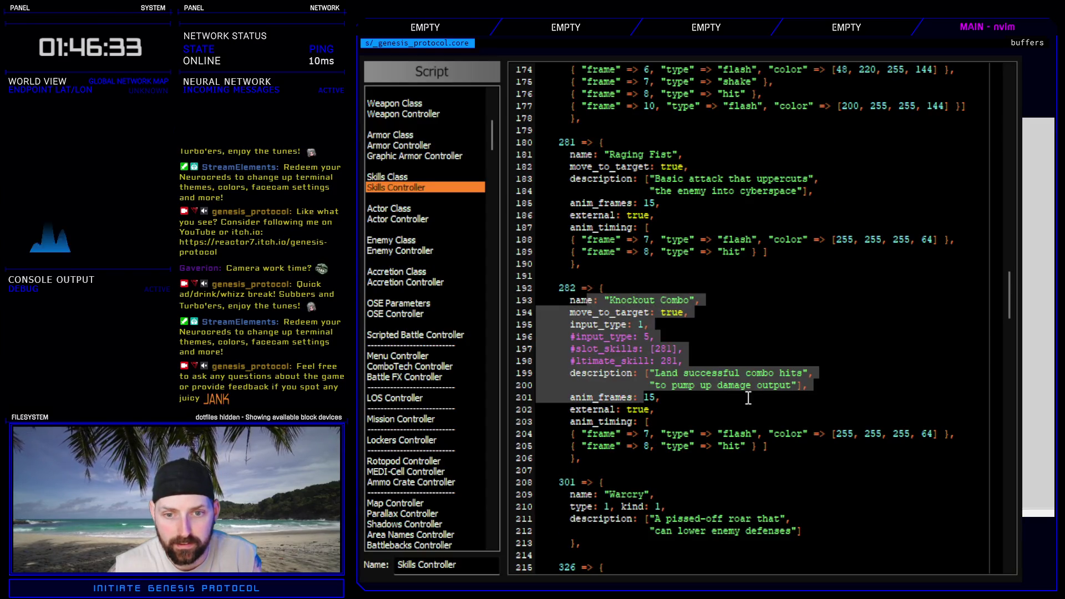
{"action": "left_click", "coordinate": [725, 410]}
{"action": "type", "text": "128"}
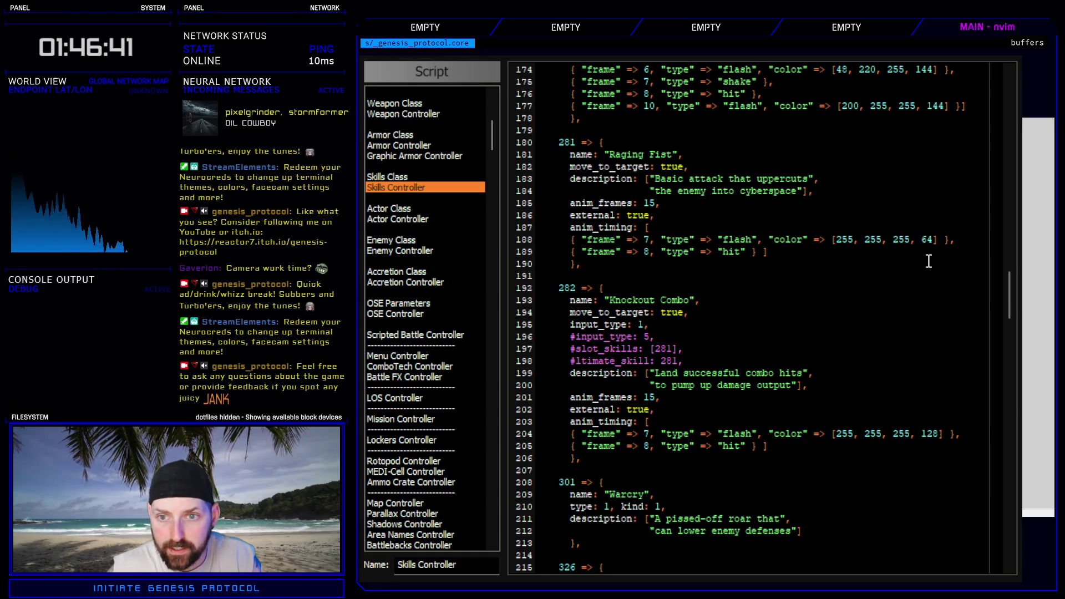
{"action": "left_click_drag", "start_coordinate": [921, 240], "coordinate": [931, 244]}
{"action": "type", "text": "128"}
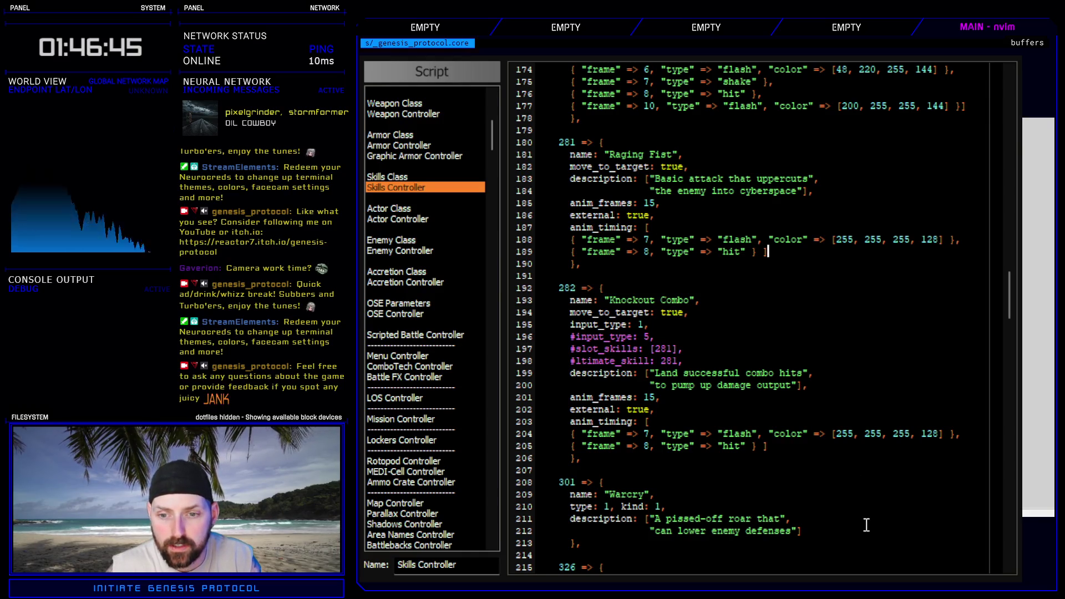
- Select Gigapulse's screen shake timing line for reuse
{"action": "left_click", "coordinate": [780, 252]}
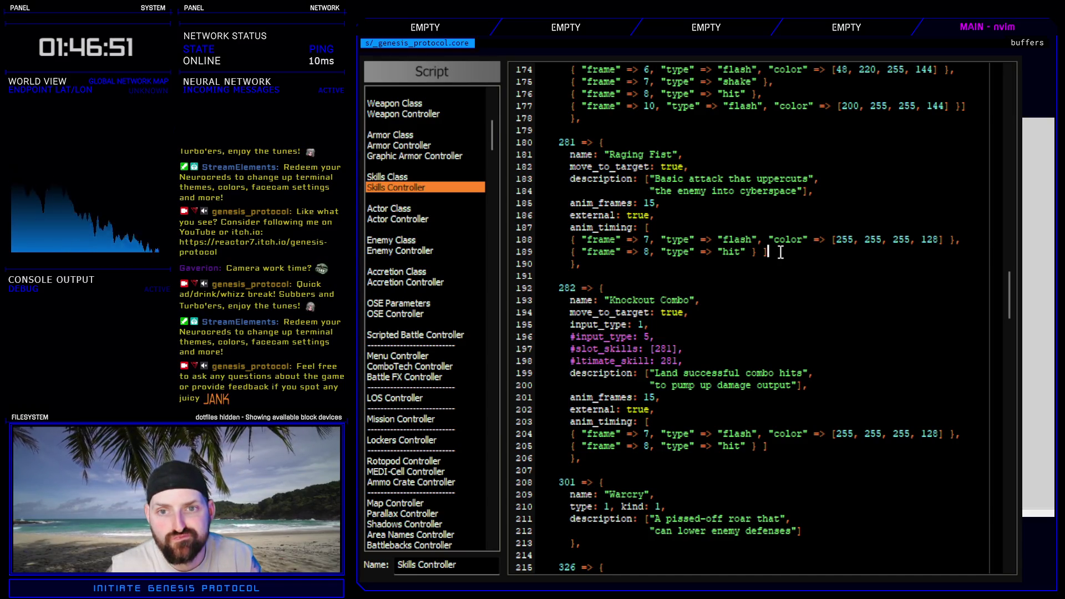
{"action": "scroll", "coordinate": [775, 321], "scroll_direction": "up", "scroll_amount": 2}
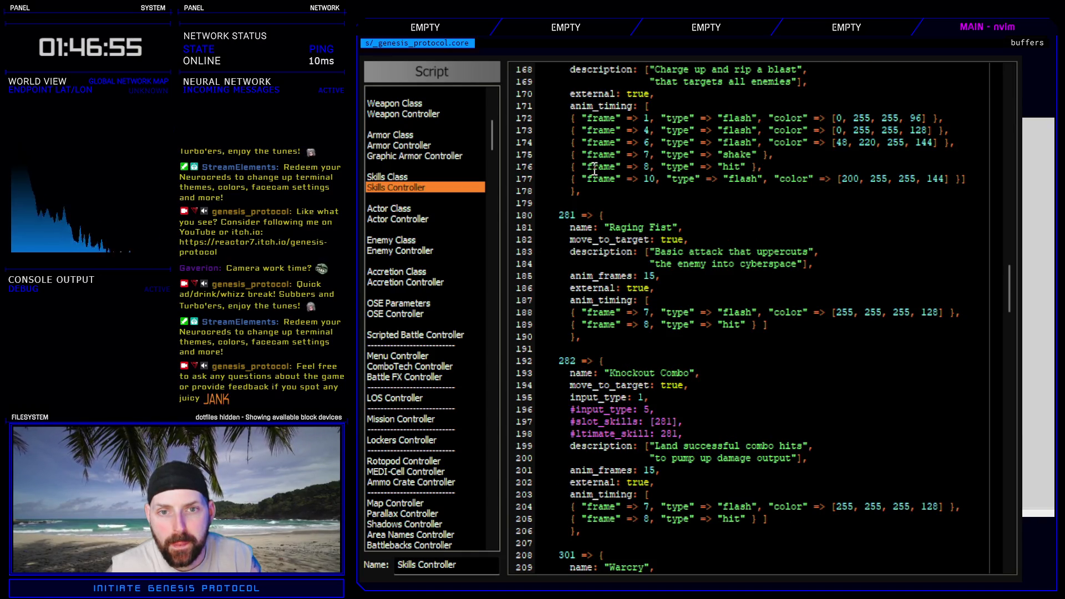
{"action": "left_click_drag", "start_coordinate": [534, 154], "coordinate": [537, 166]}
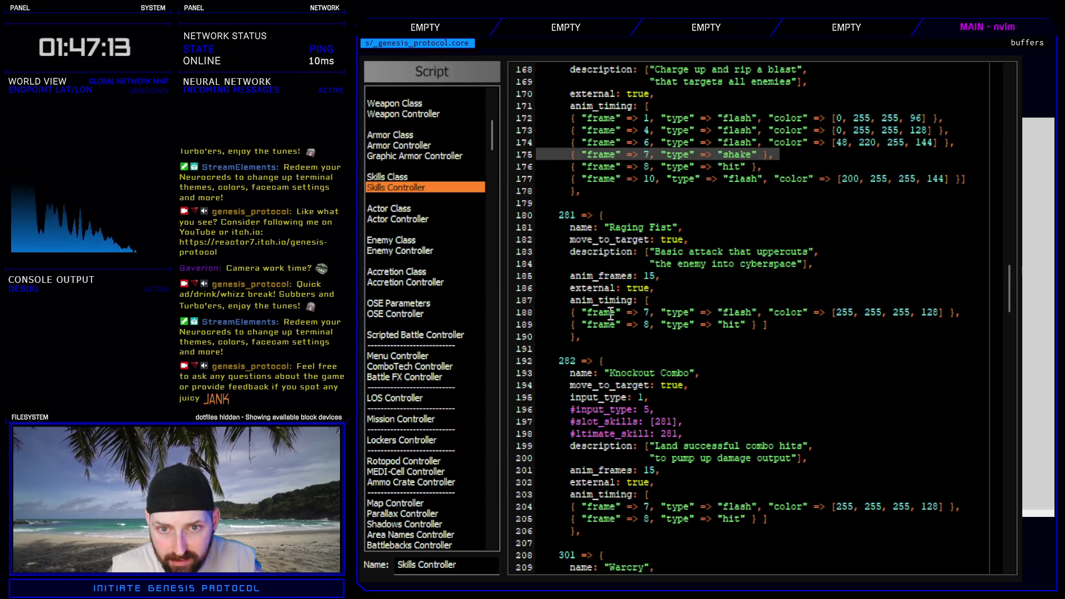
- Insert a shake entry under Raging Fist's anim_timing and change its frame from 7 to 6
{"action": "left_click", "coordinate": [679, 303]}
{"action": "type", "text": "o"}
{"action": "type", "text": "{ \"frame\" => 7, \"type\" => \"shake\" },"}
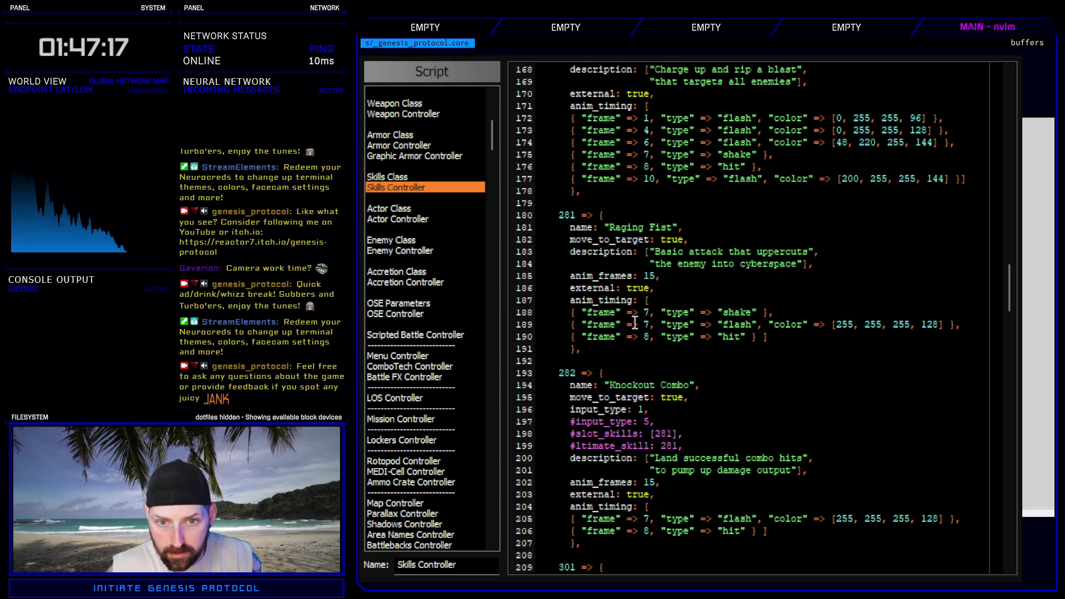
{"action": "left_click", "coordinate": [647, 312]}
{"action": "key", "text": "ctrl+x"}
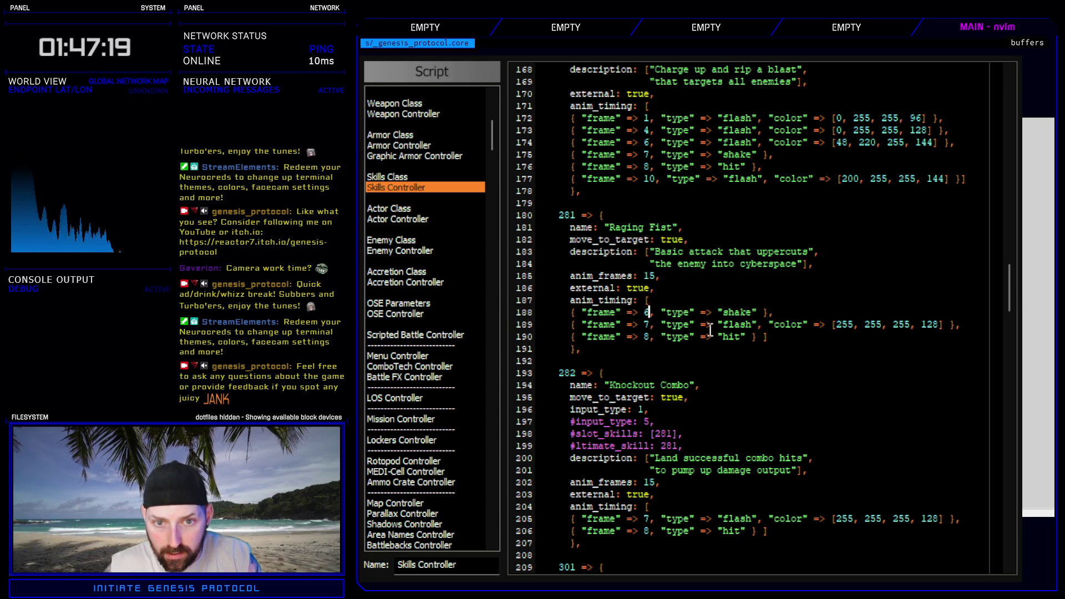
{"action": "left_click", "coordinate": [756, 312]}
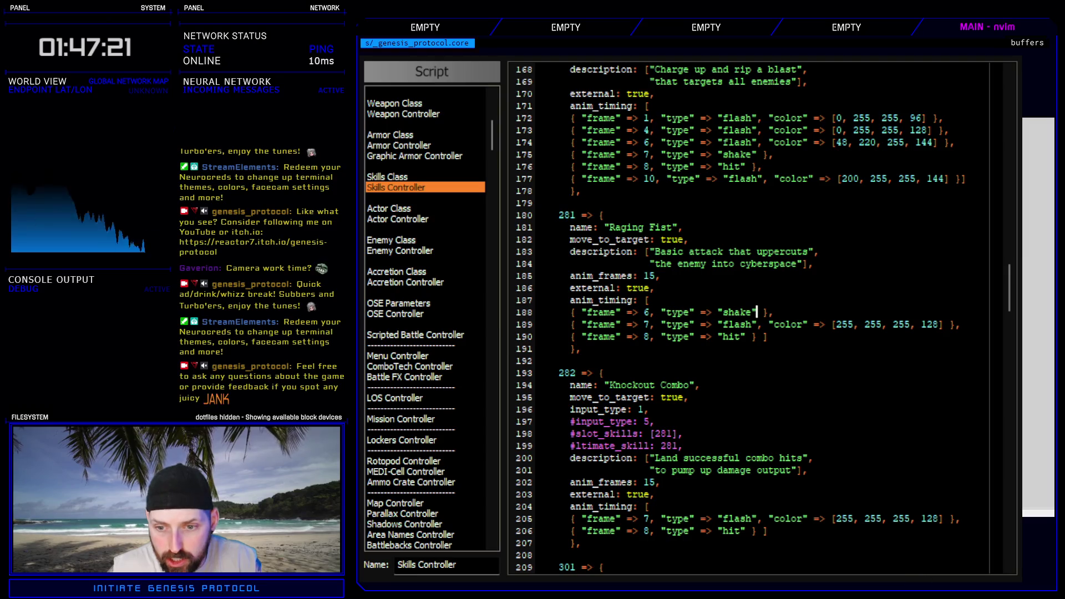
{"action": "scroll", "coordinate": [773, 427], "scroll_direction": "down", "scroll_amount": 8}
{"action": "scroll", "coordinate": [901, 392], "scroll_direction": "down", "scroll_amount": 20}
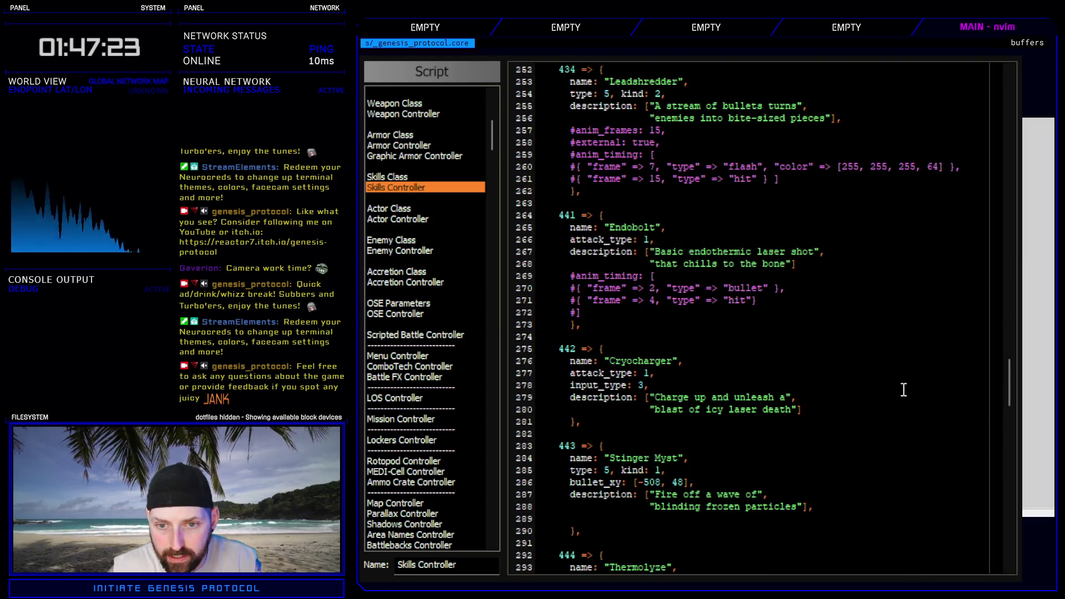
{"action": "scroll", "coordinate": [894, 390], "scroll_direction": "down", "scroll_amount": 10}
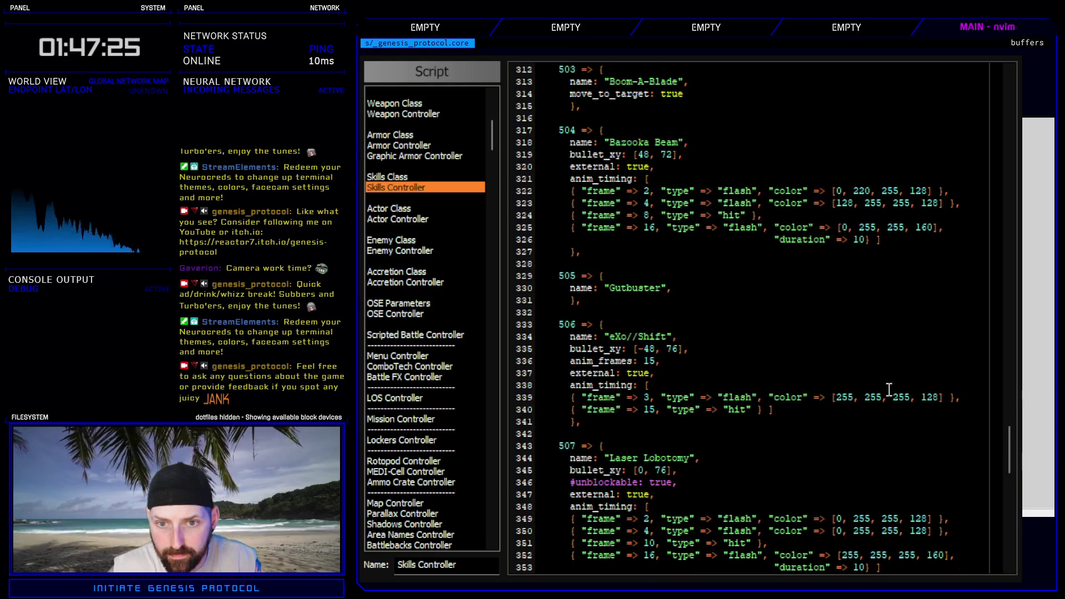
{"action": "scroll", "coordinate": [889, 390], "scroll_direction": "down", "scroll_amount": 6}
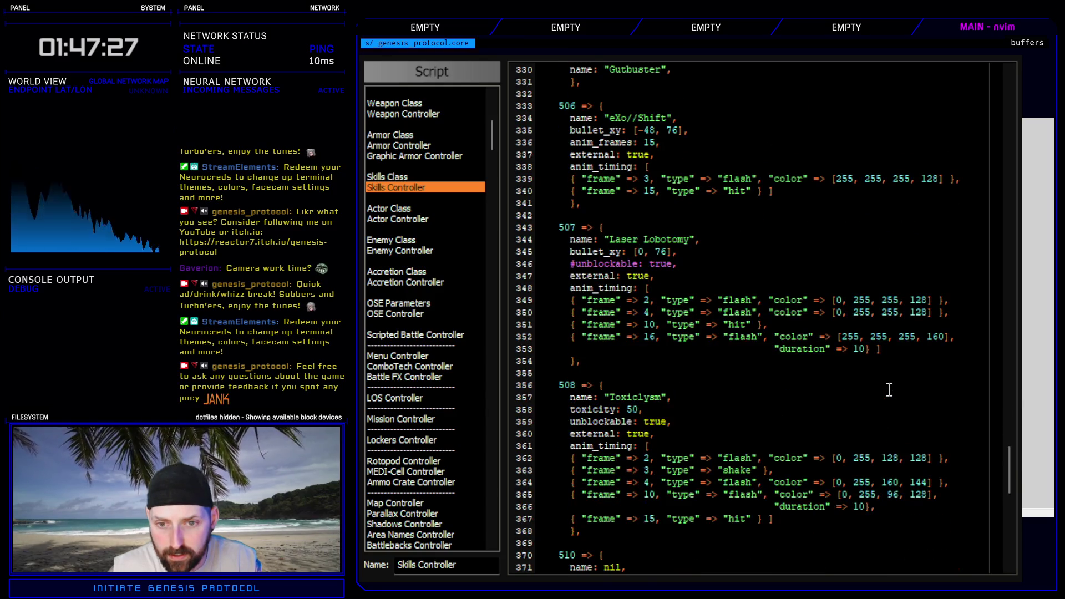
{"action": "left_click_drag", "start_coordinate": [1003, 478], "coordinate": [992, 300]}
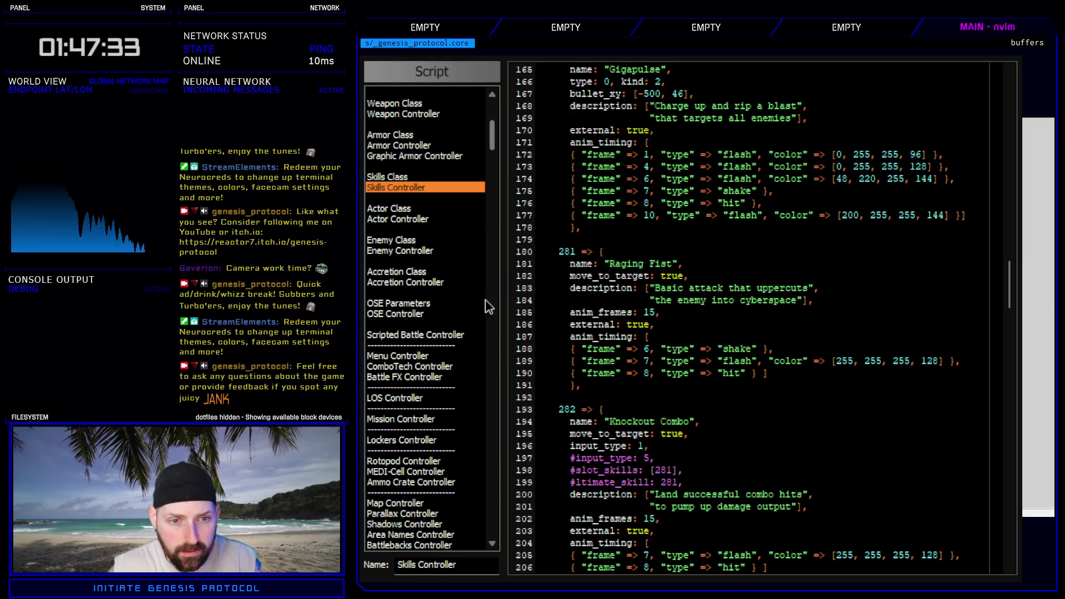
{"action": "scroll", "coordinate": [491, 205], "scroll_direction": "down", "scroll_amount": 5}
- Scroll the script list and look through the Sprite_Battler script
{"action": "left_click_drag", "start_coordinate": [492, 212], "coordinate": [491, 250]}
{"action": "left_click", "coordinate": [410, 198]}
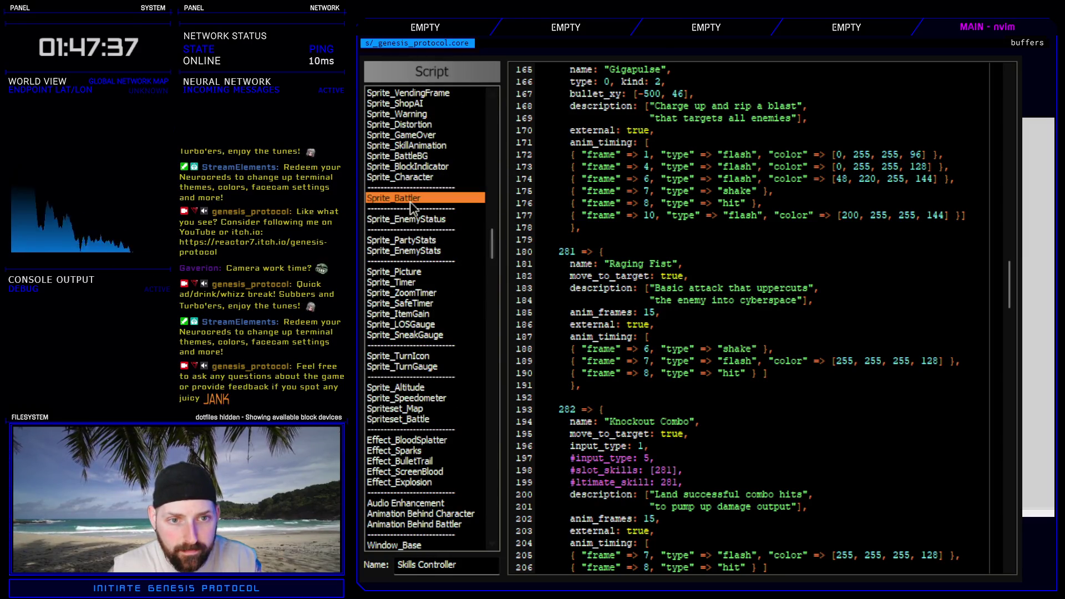
{"action": "scroll", "coordinate": [995, 381], "scroll_direction": "down", "scroll_amount": 15}
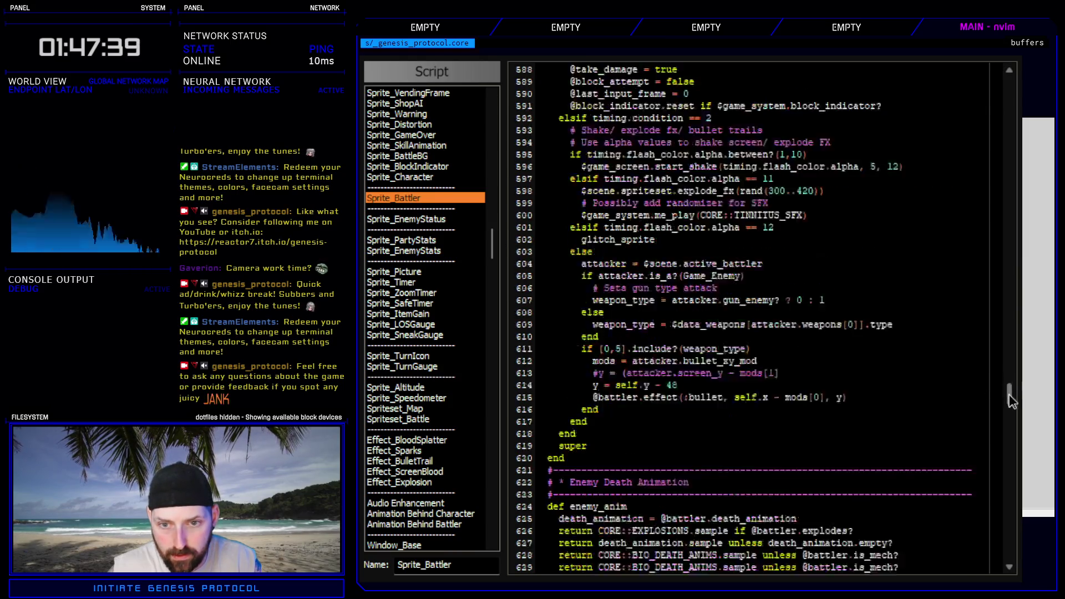
{"action": "scroll", "coordinate": [997, 382], "scroll_direction": "up", "scroll_amount": 20}
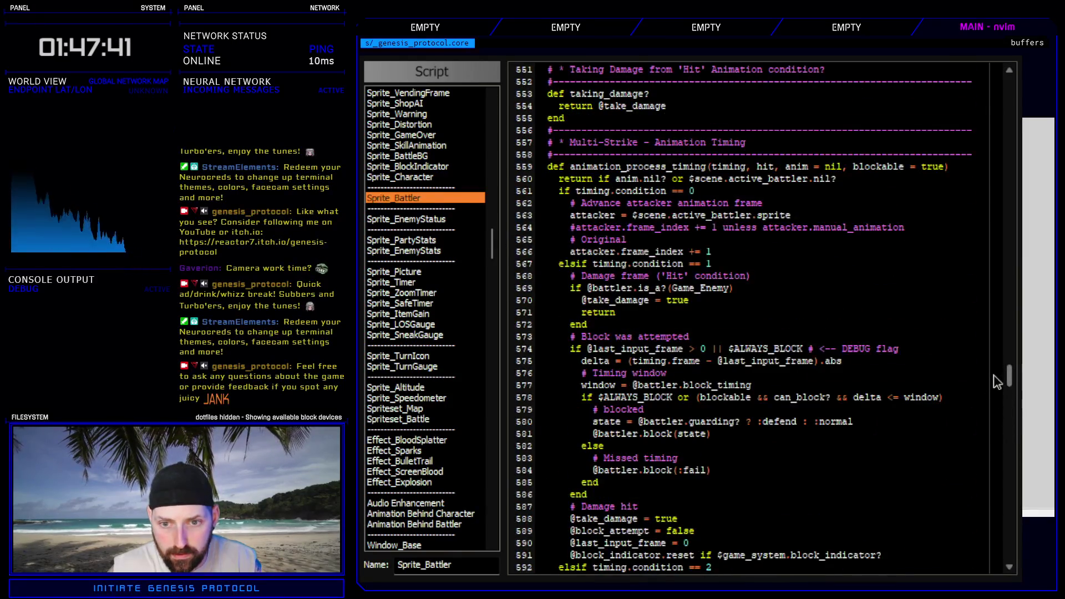
{"action": "scroll", "coordinate": [996, 382], "scroll_direction": "up", "scroll_amount": 20}
{"action": "scroll", "coordinate": [990, 315], "scroll_direction": "down", "scroll_amount": 20}
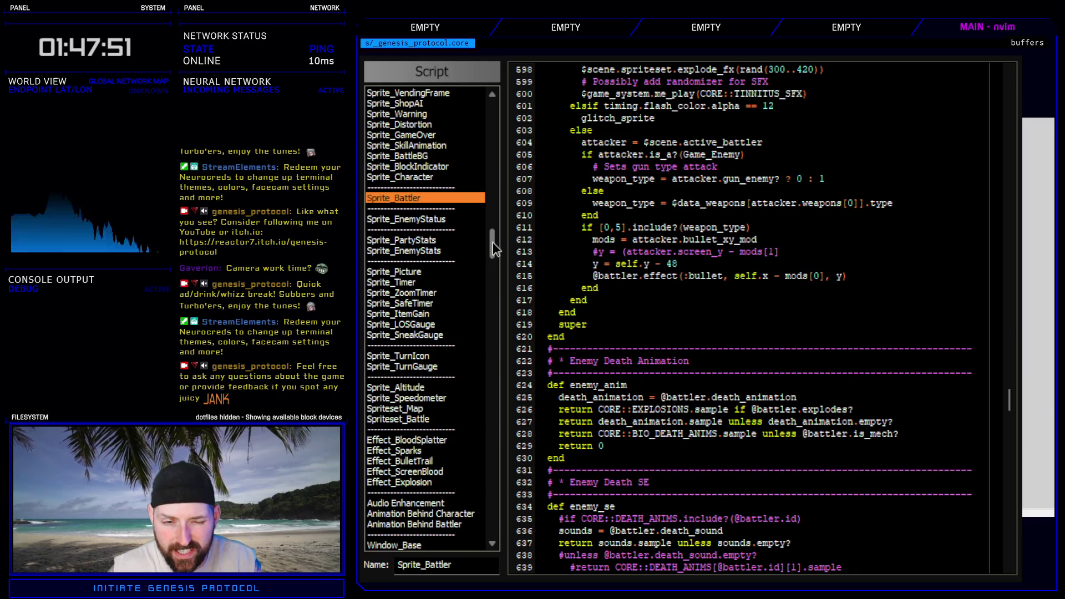
{"action": "left_click_drag", "start_coordinate": [493, 241], "coordinate": [478, 366]}
{"action": "scroll", "coordinate": [455, 299], "scroll_direction": "up", "scroll_amount": 2}
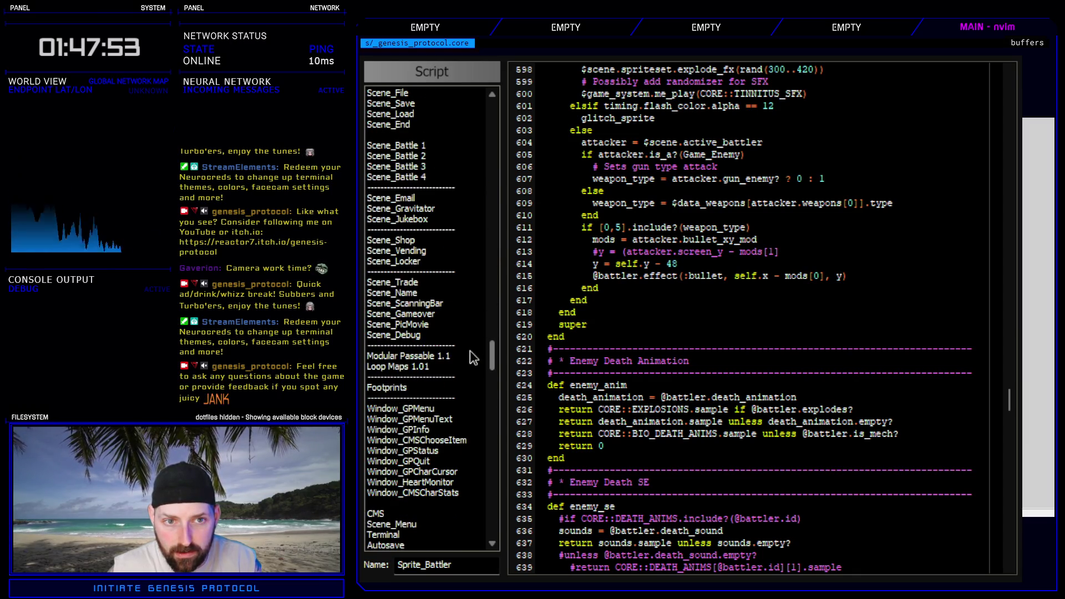
- Look through the Scene_Battle 4 script
{"action": "left_click", "coordinate": [425, 177]}
{"action": "scroll", "coordinate": [676, 274], "scroll_direction": "down", "scroll_amount": 20}
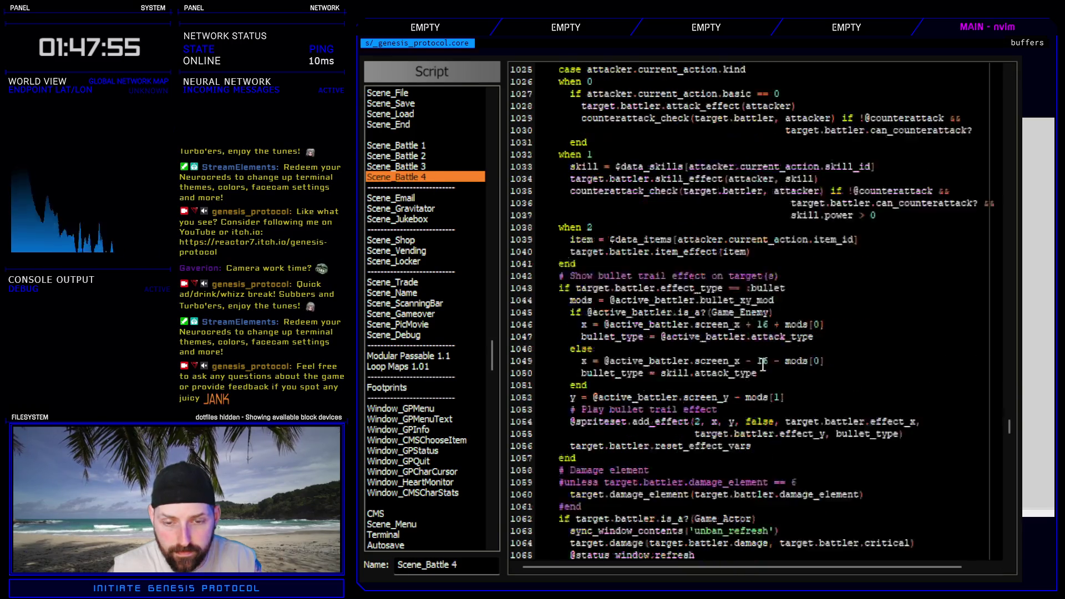
{"action": "scroll", "coordinate": [762, 368], "scroll_direction": "up", "scroll_amount": 14}
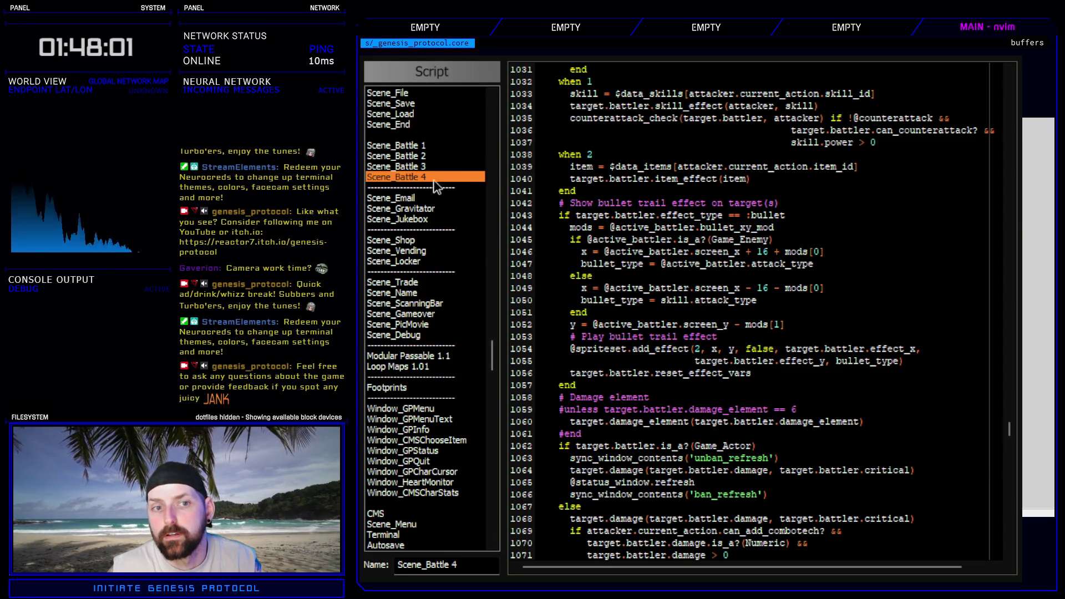
{"action": "left_click_drag", "start_coordinate": [491, 352], "coordinate": [492, 209]}
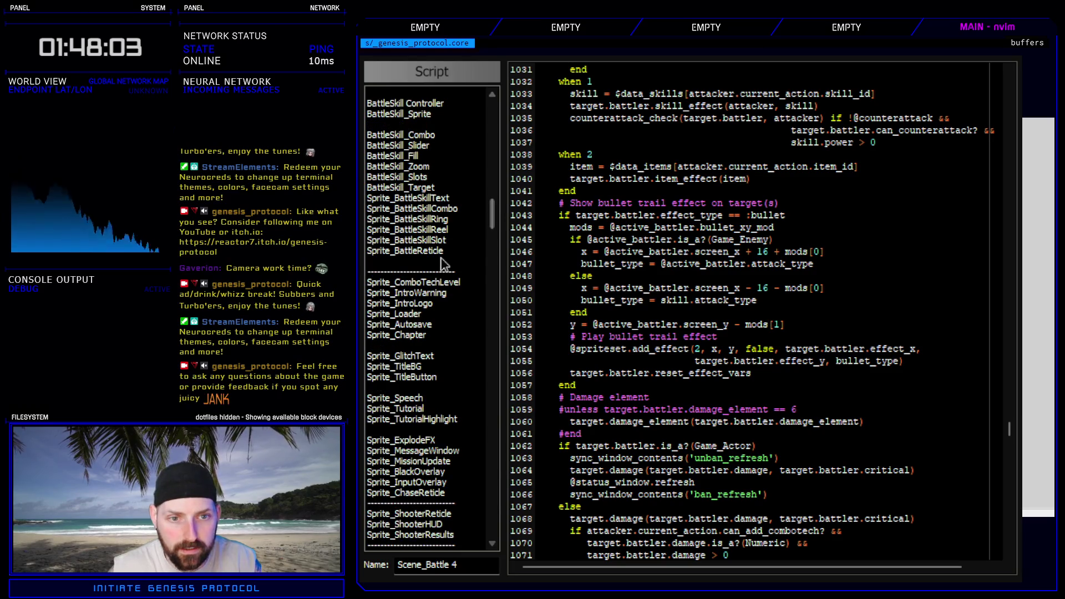
{"action": "scroll", "coordinate": [424, 460], "scroll_direction": "down", "scroll_amount": 4}
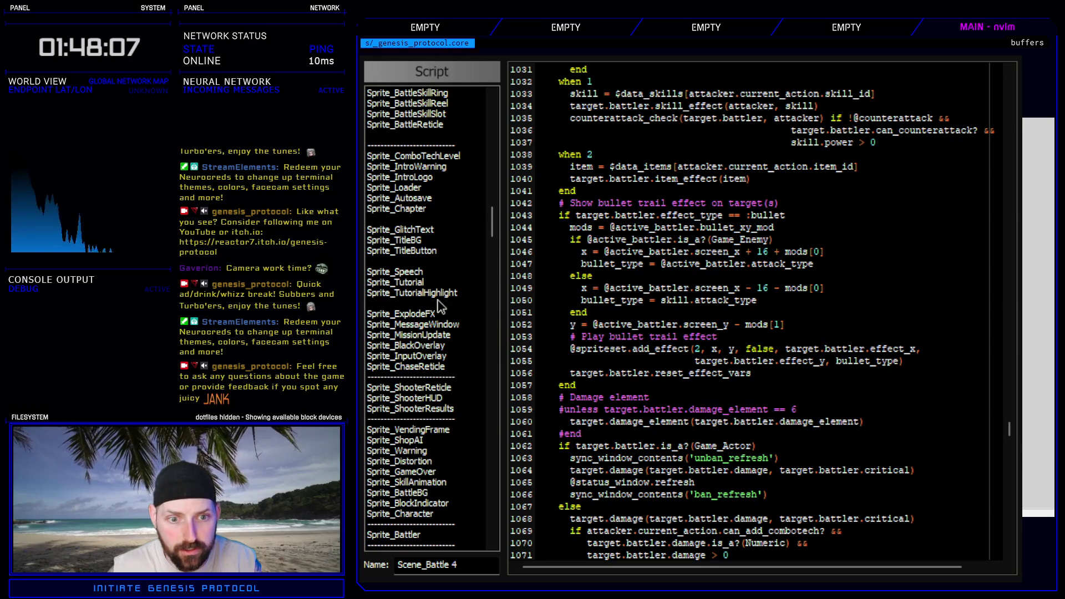
{"action": "scroll", "coordinate": [425, 322], "scroll_direction": "down", "scroll_amount": 6}
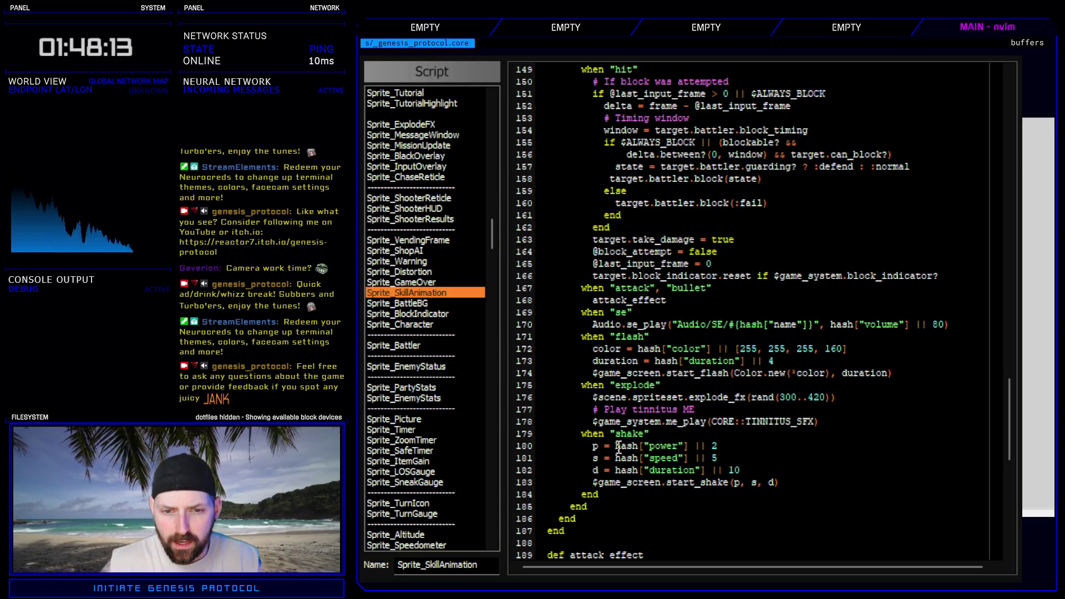
- Inspect the shake power, speed and duration defaults, then return to Skills Controller
{"action": "left_click", "coordinate": [731, 445]}
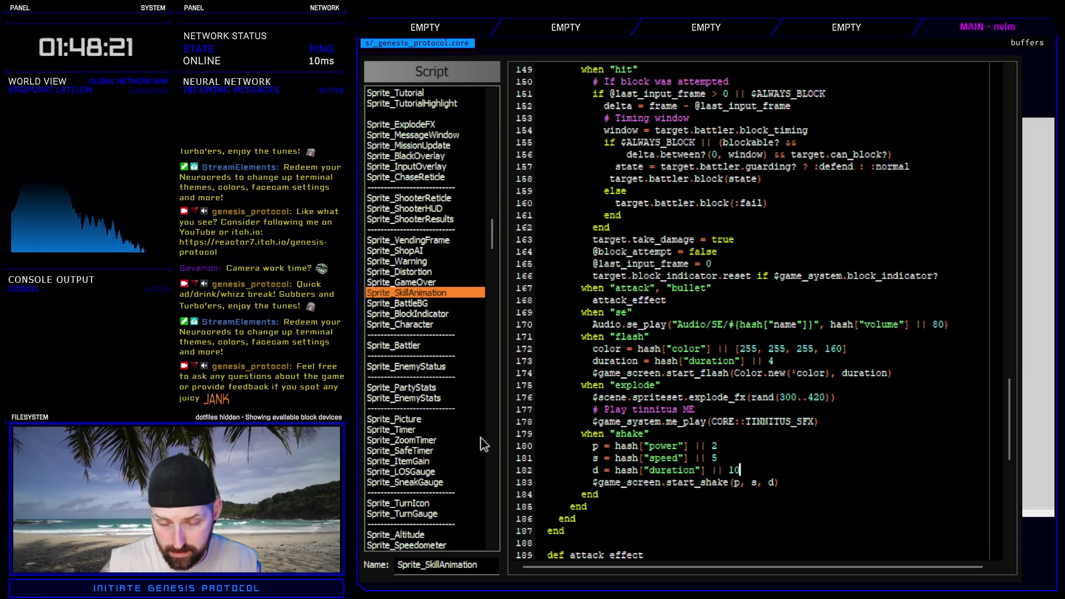
{"action": "left_click_drag", "start_coordinate": [495, 228], "coordinate": [490, 106]}
{"action": "scroll", "coordinate": [424, 270], "scroll_direction": "down", "scroll_amount": 5}
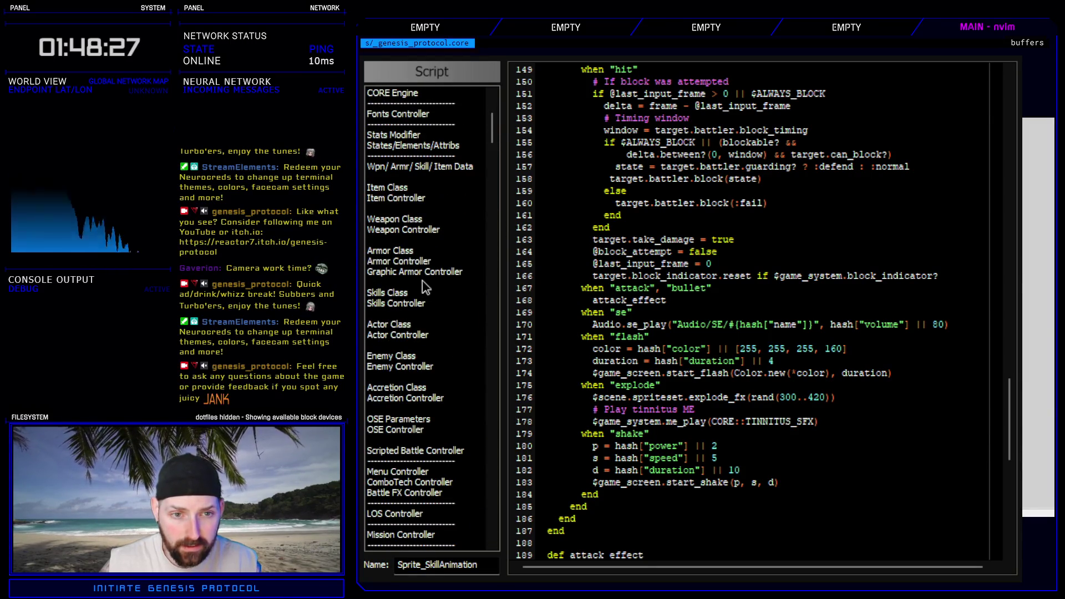
{"action": "left_click_drag", "start_coordinate": [685, 445], "coordinate": [748, 471]}
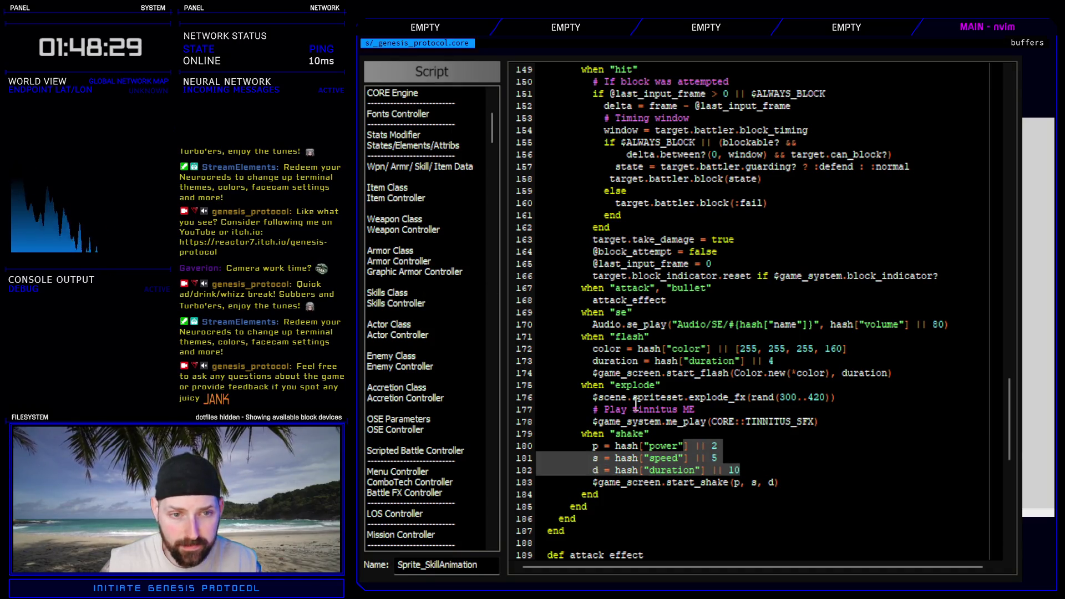
{"action": "left_click", "coordinate": [438, 303]}
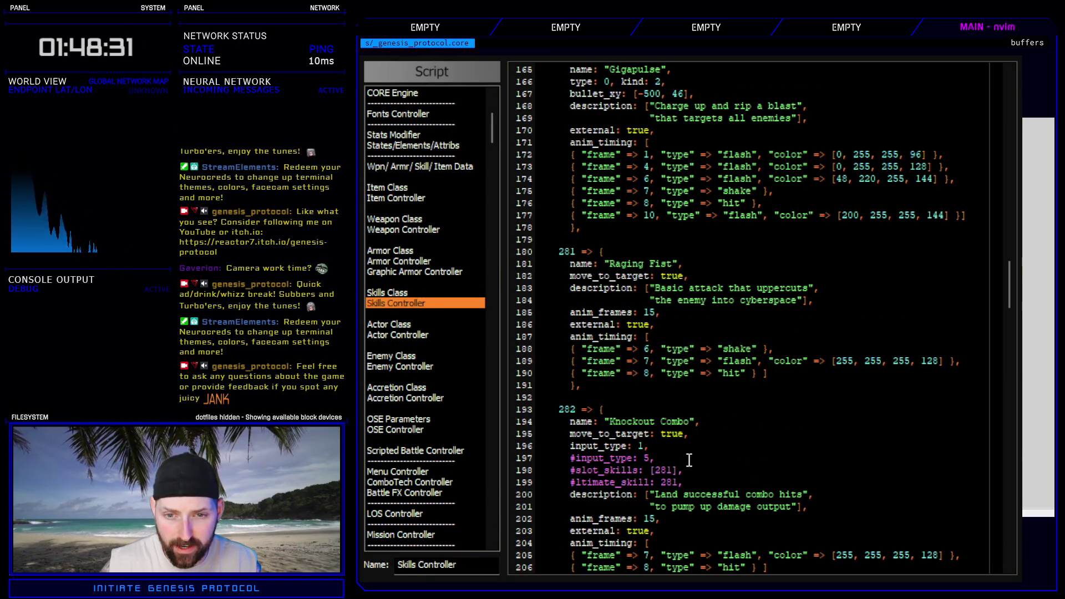
- Paste Raging Fist's frame-6 shake line into Knockout Combo's anim_timing and close the Script Editor
{"action": "left_click", "coordinate": [509, 350]}
{"action": "scroll", "coordinate": [710, 467], "scroll_direction": "down", "scroll_amount": 4}
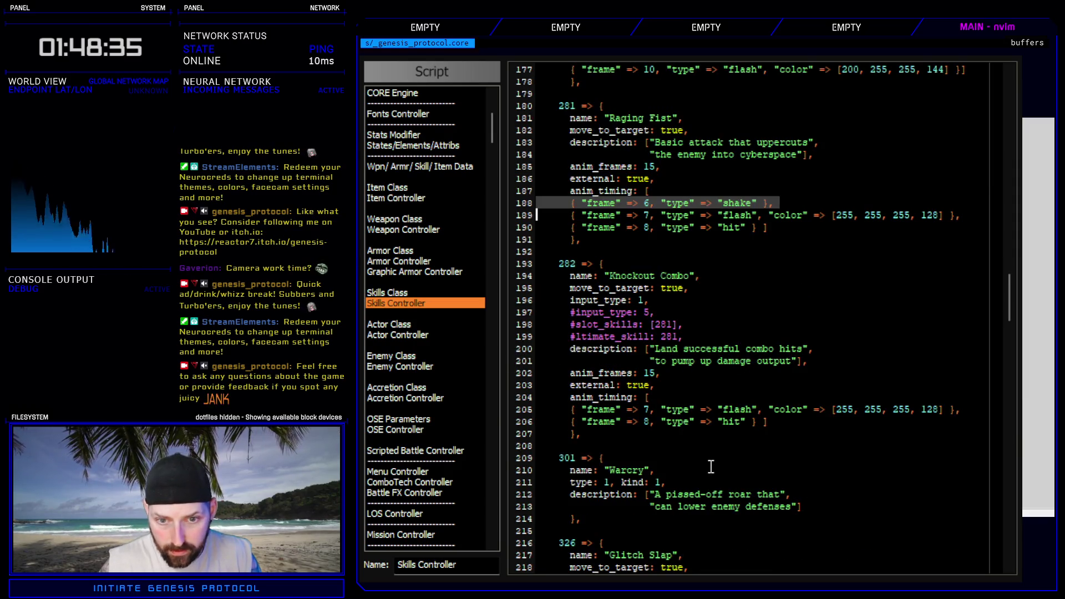
{"action": "left_click", "coordinate": [665, 377]}
{"action": "key", "text": "Down"}
{"action": "key", "text": "Down"}
{"action": "key", "text": "Return"}
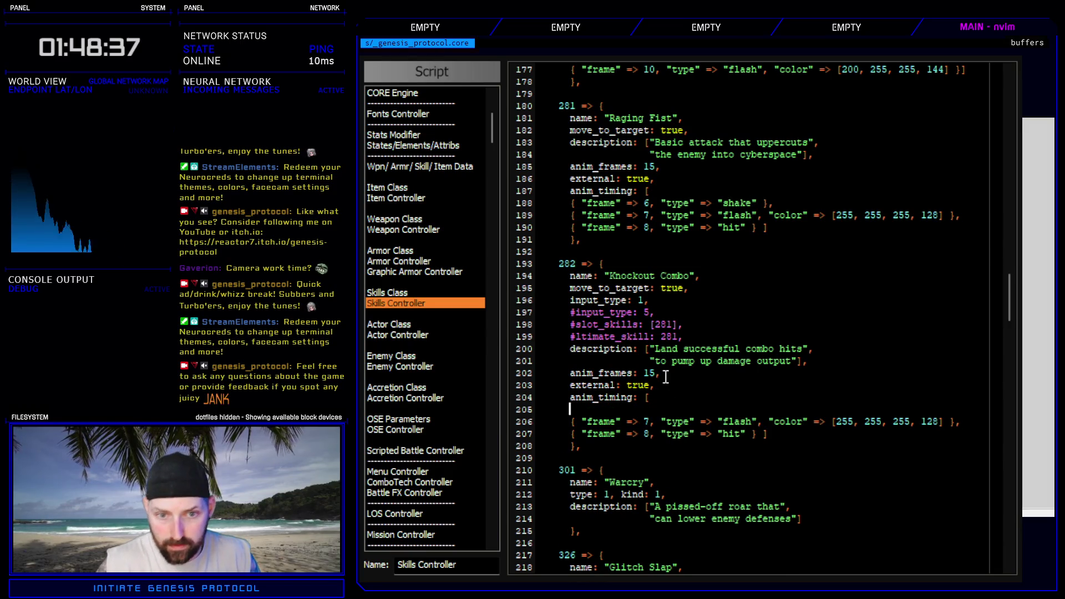
{"action": "left_click", "coordinate": [521, 412]}
{"action": "key", "text": "ctrl+v"}
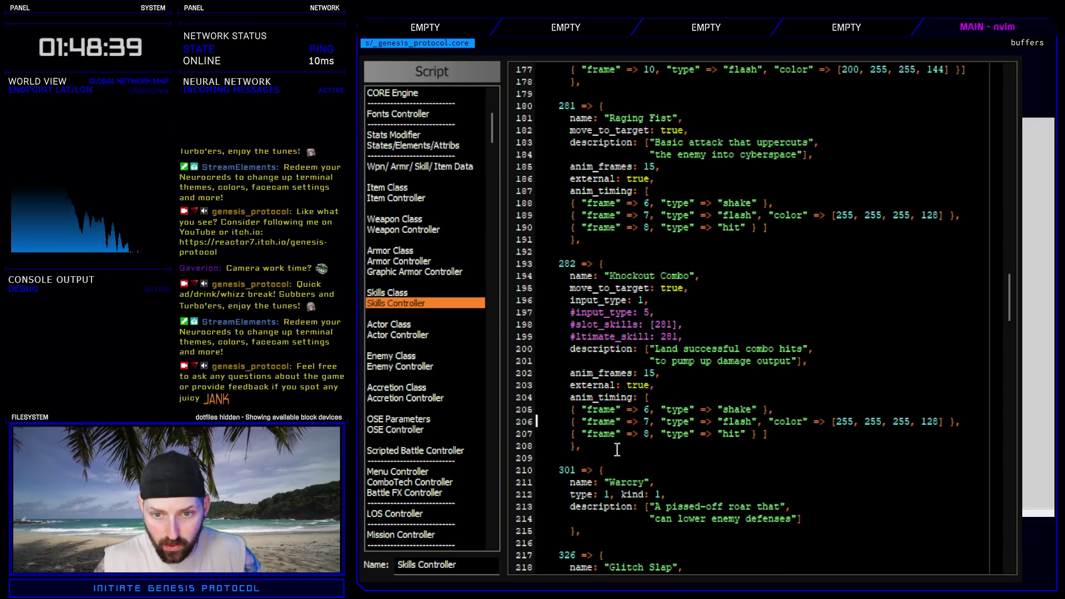
{"action": "key", "text": "Escape"}
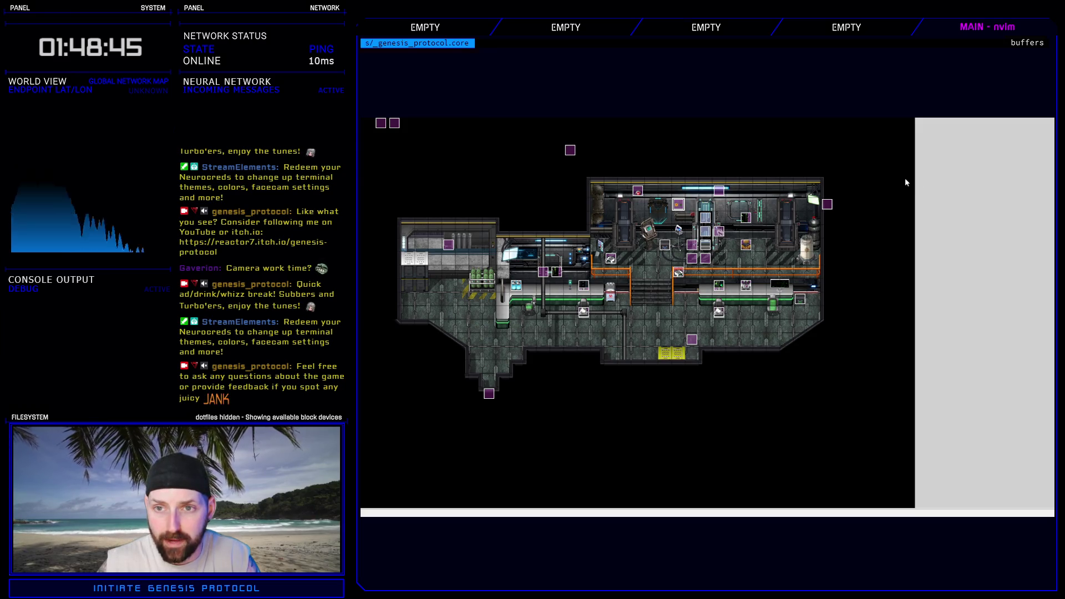
- Battle-test the Test Battle troop from the Troops database, using Raging Fist on the robot
{"action": "key", "text": "F9"}
{"action": "left_click", "coordinate": [671, 111]}
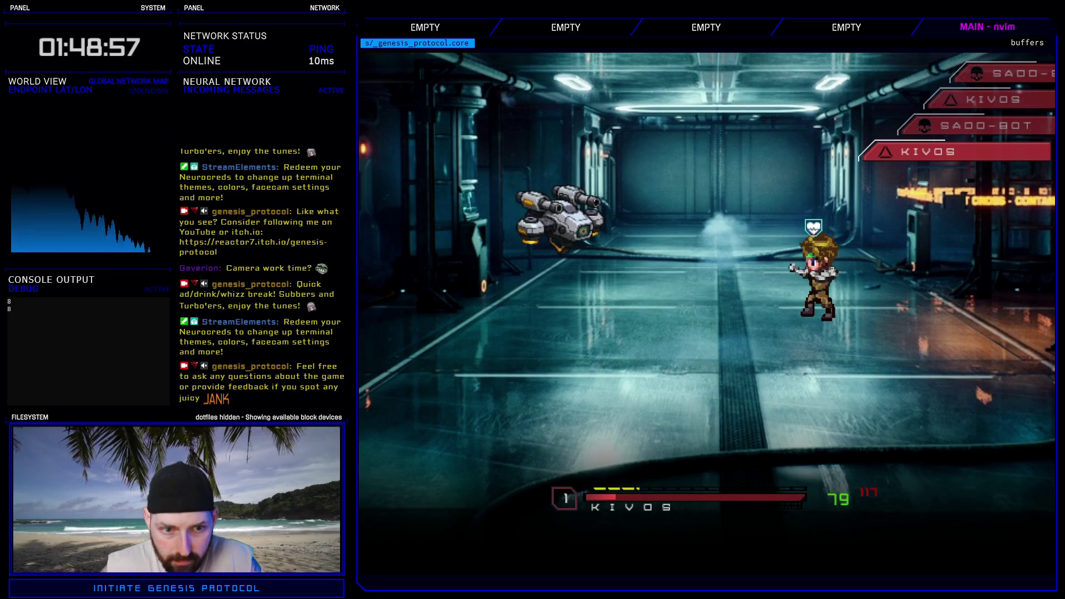
{"action": "key", "text": "Return"}
{"action": "key", "text": "Return"}
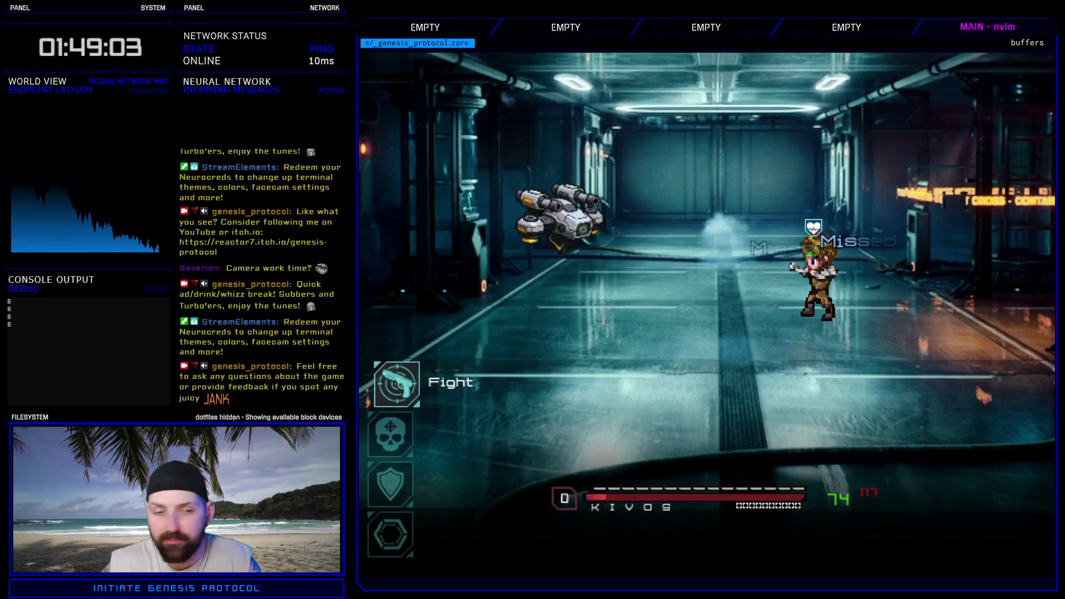
{"action": "key", "text": "Return"}
{"action": "key", "text": "Return"}
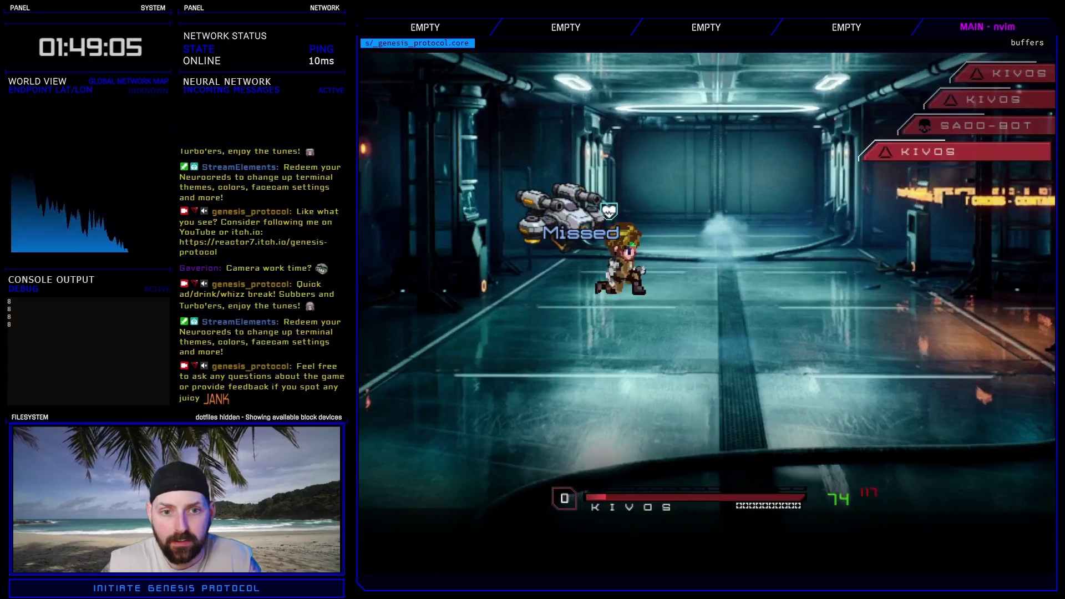
{"action": "key", "text": "Down"}
{"action": "key", "text": "Return"}
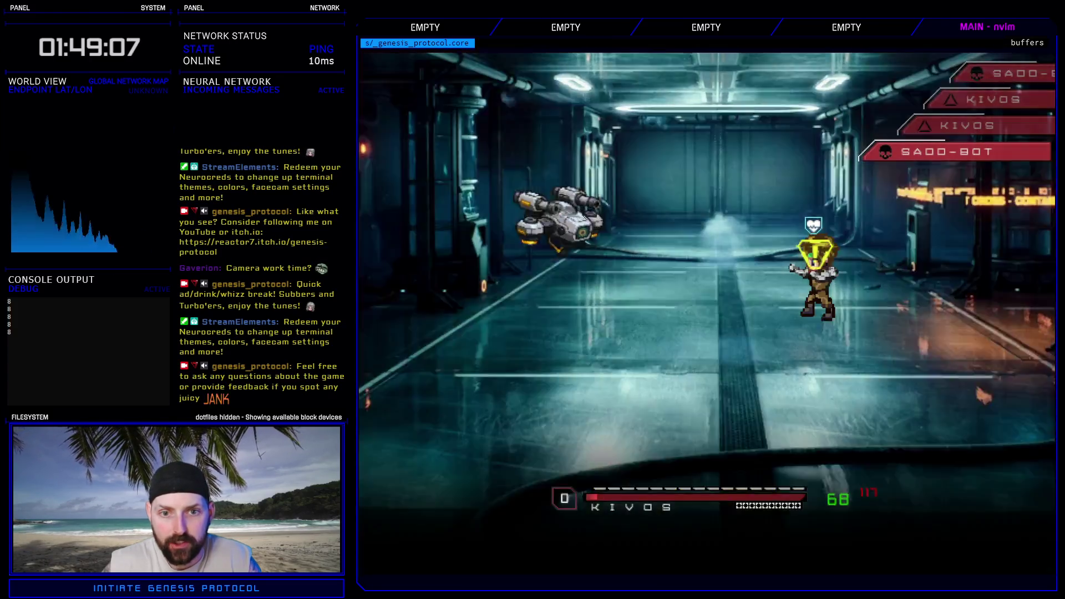
{"action": "key", "text": "Return"}
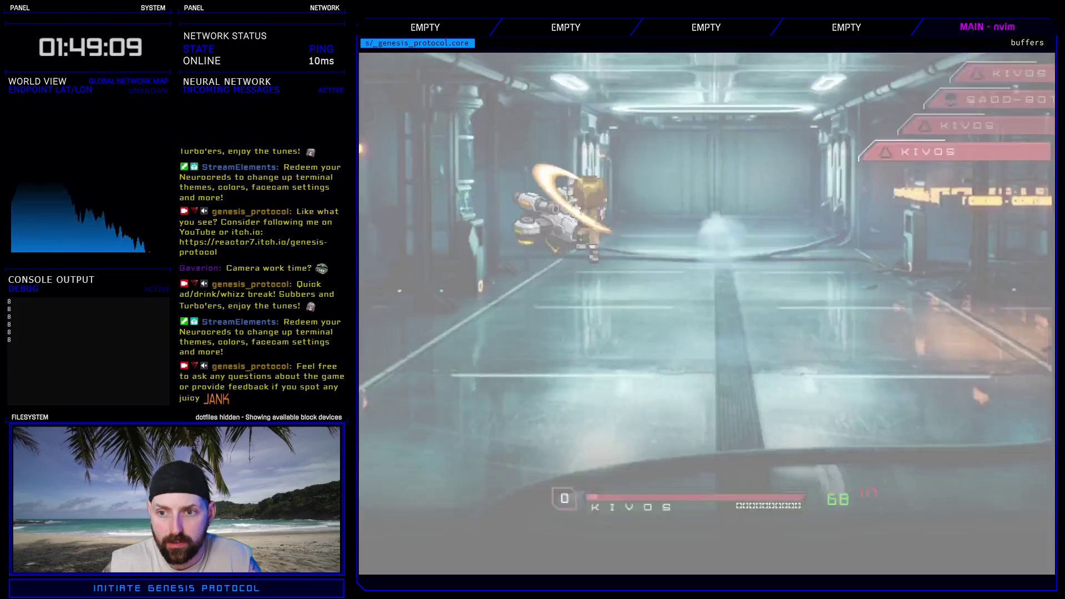
{"action": "key", "text": "Down"}
{"action": "key", "text": "Return"}
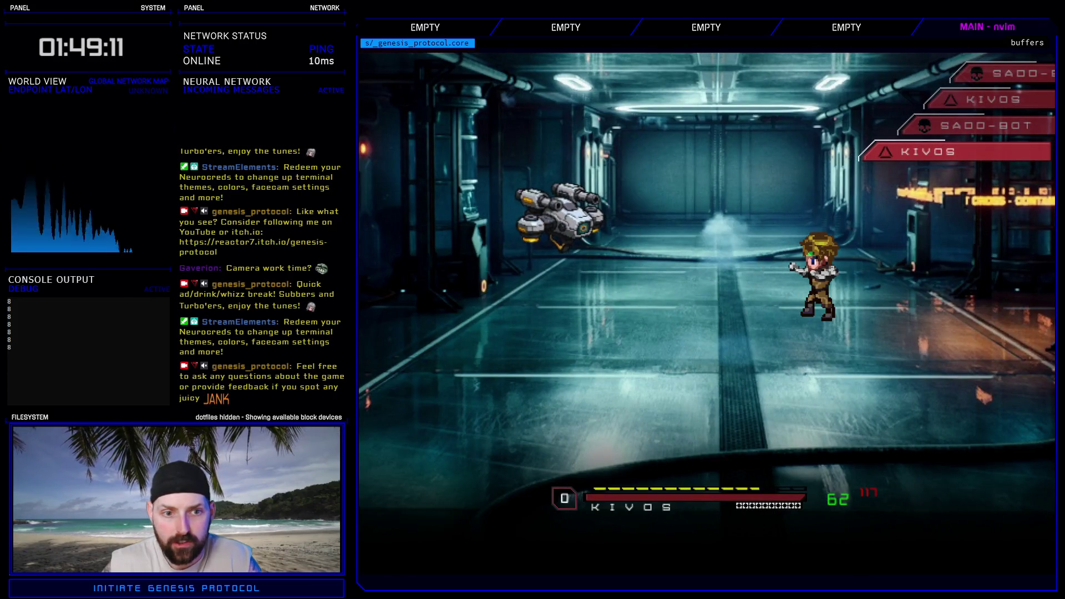
{"action": "key", "text": "Return"}
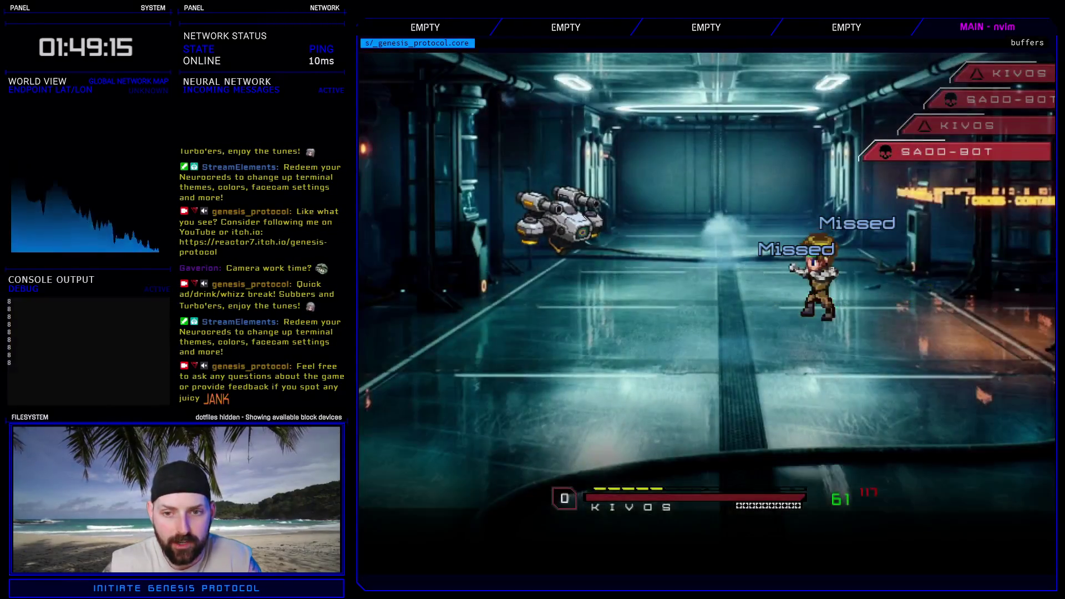
{"action": "key", "text": "Return"}
{"action": "key", "text": "Return"}
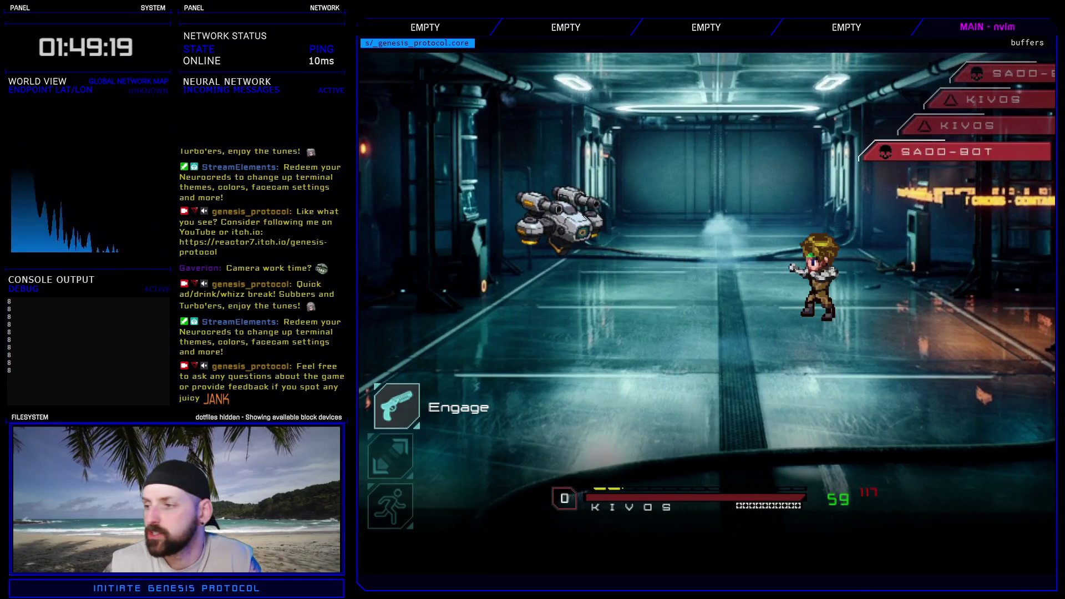
{"action": "key", "text": "Down"}
{"action": "key", "text": "Down"}
{"action": "key", "text": "Return"}
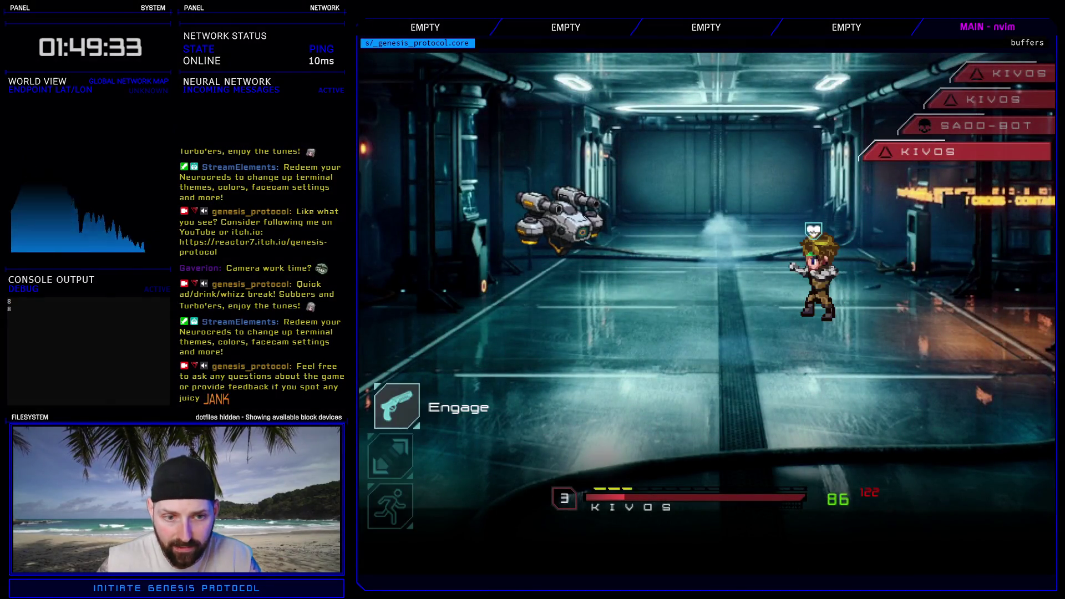
- Cast Warcry in the test battle, then end the test back to the database
{"action": "key", "text": "Down"}
{"action": "key", "text": "Up"}
{"action": "key", "text": "Return"}
{"action": "key", "text": "Down"}
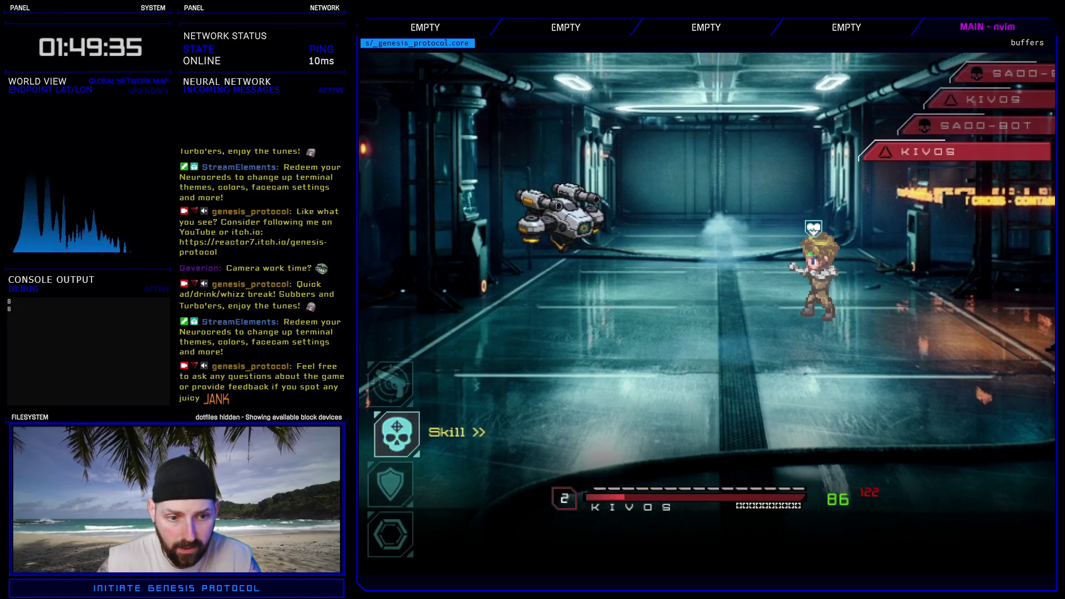
{"action": "key", "text": "Return"}
{"action": "key", "text": "Return"}
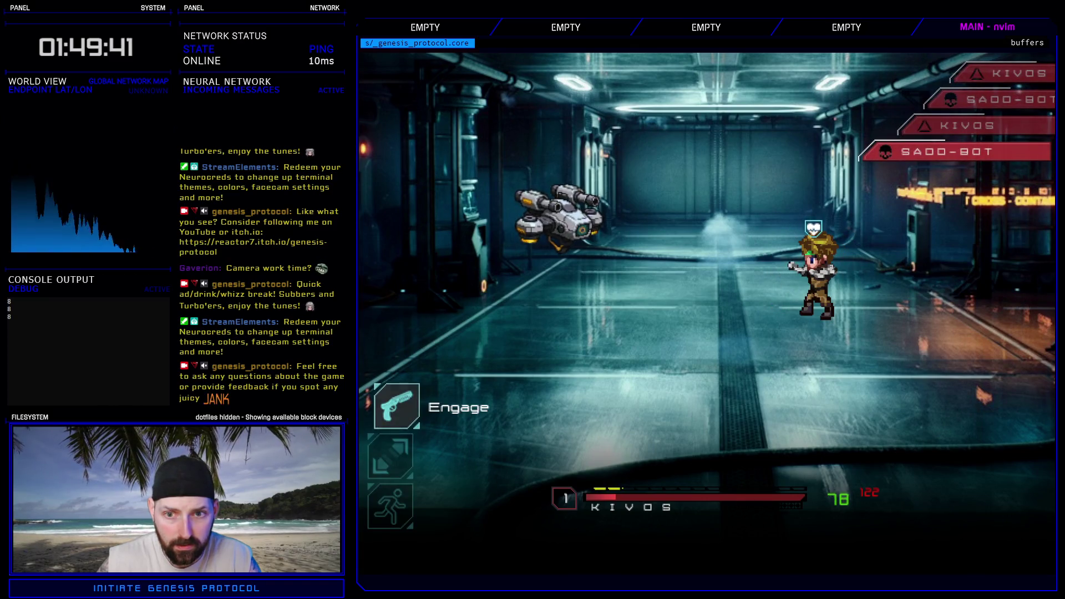
{"action": "key", "text": "Up"}
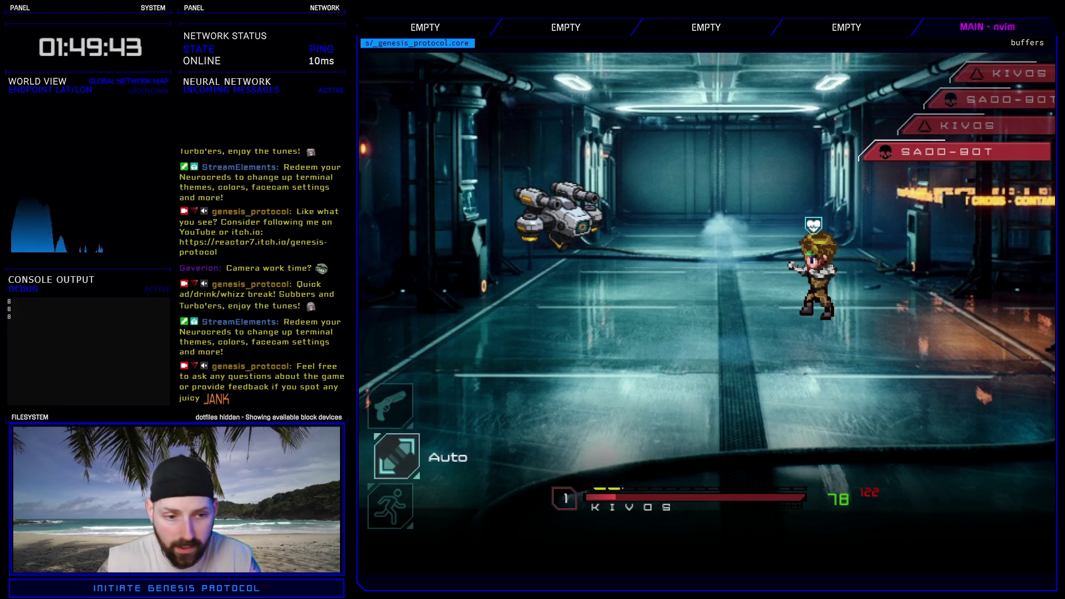
{"action": "key", "text": "alt+F4"}
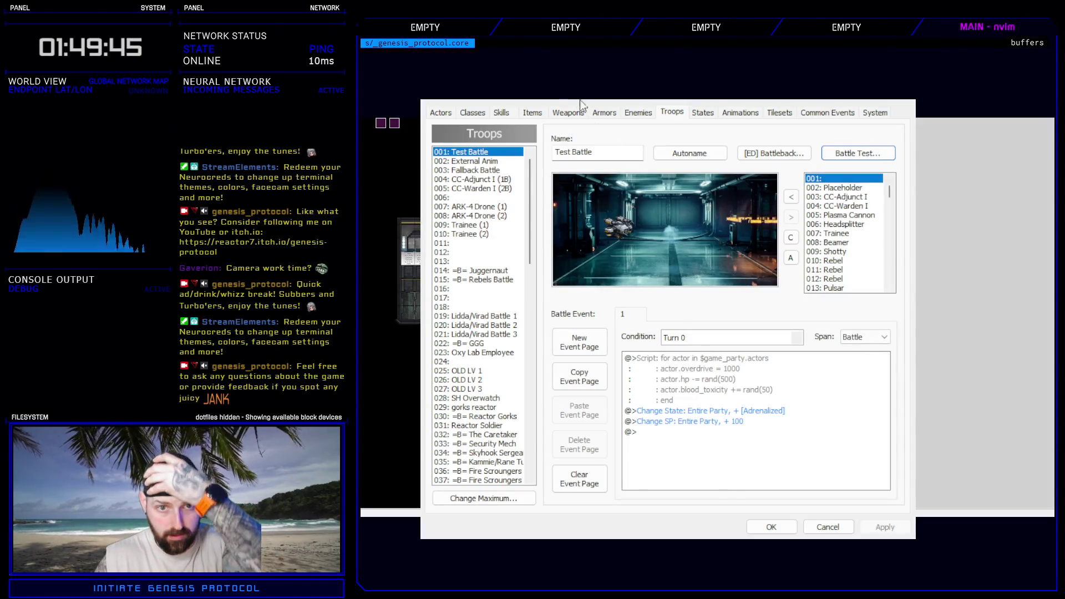
- Open the Warcry skill and compare its settings with Adrenalize's
{"action": "left_click", "coordinate": [503, 113]}
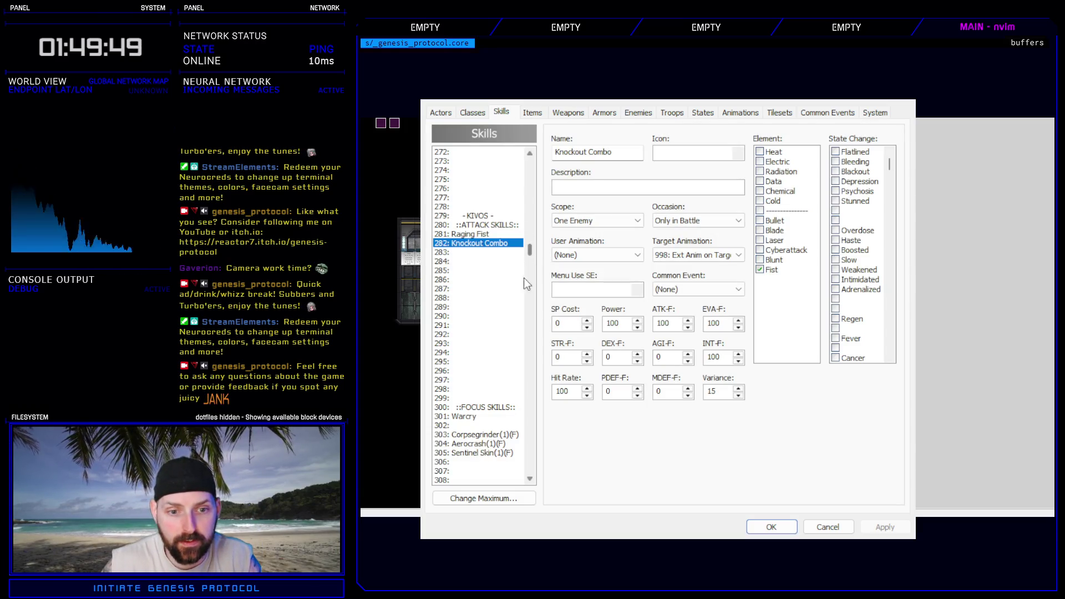
{"action": "left_click", "coordinate": [476, 417]}
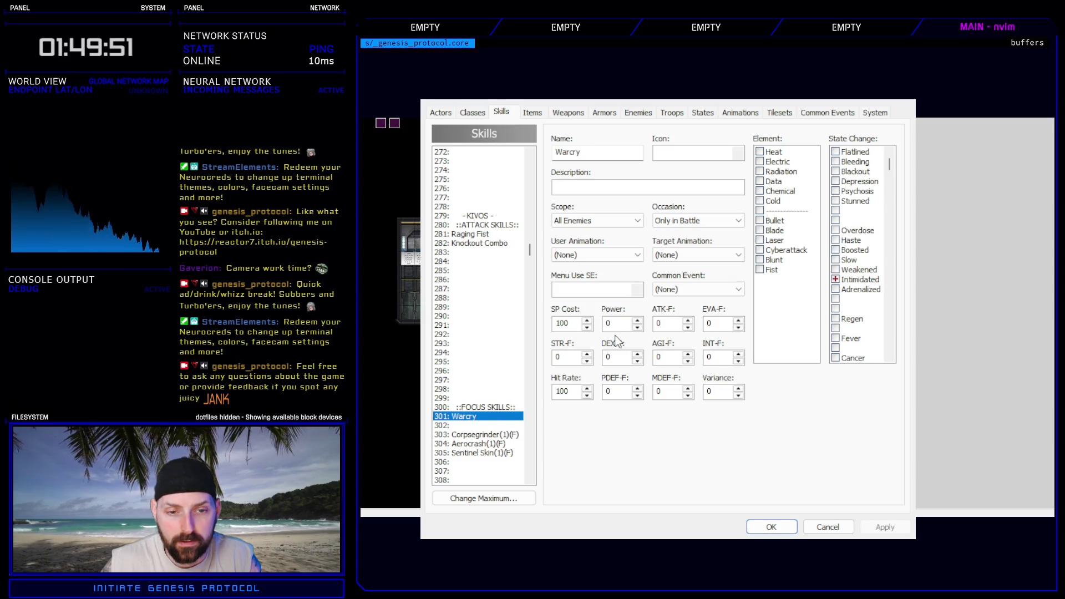
{"action": "left_click_drag", "start_coordinate": [530, 252], "coordinate": [542, 192]}
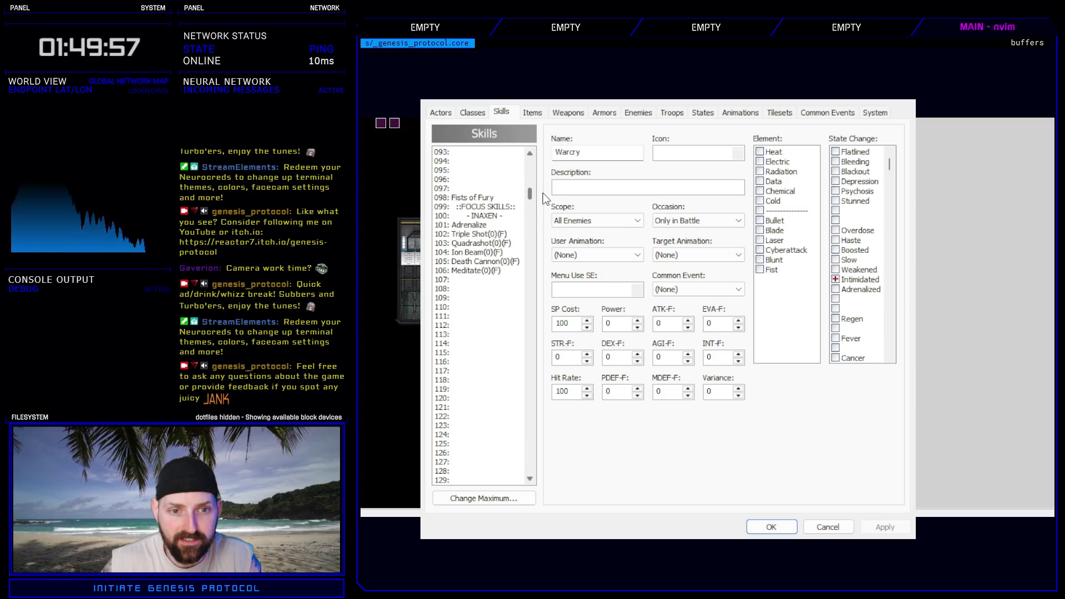
{"action": "scroll", "coordinate": [491, 323], "scroll_direction": "up", "scroll_amount": 8}
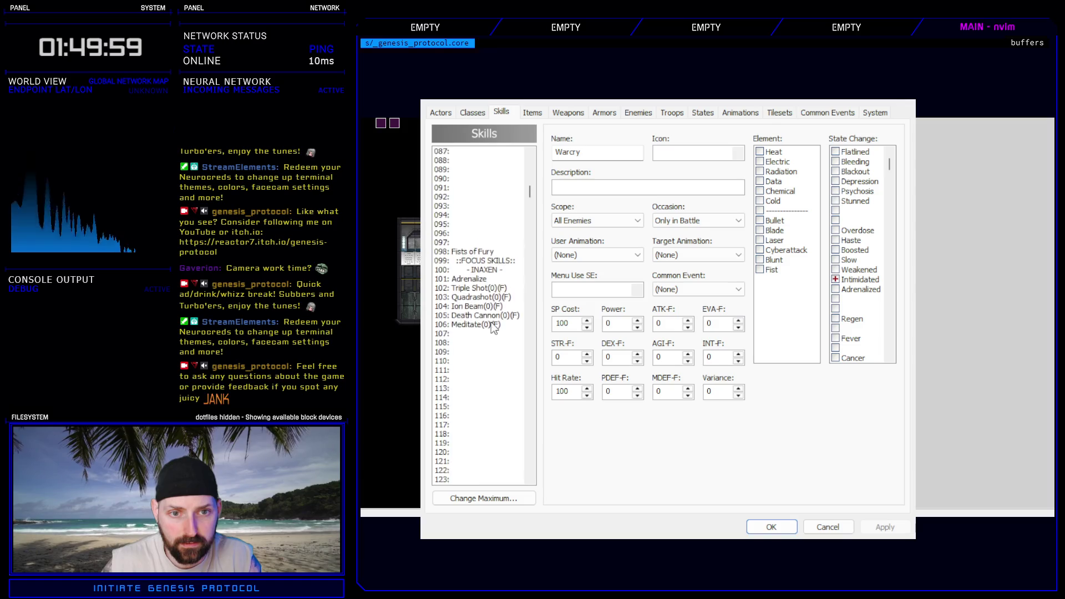
{"action": "left_click", "coordinate": [470, 444]}
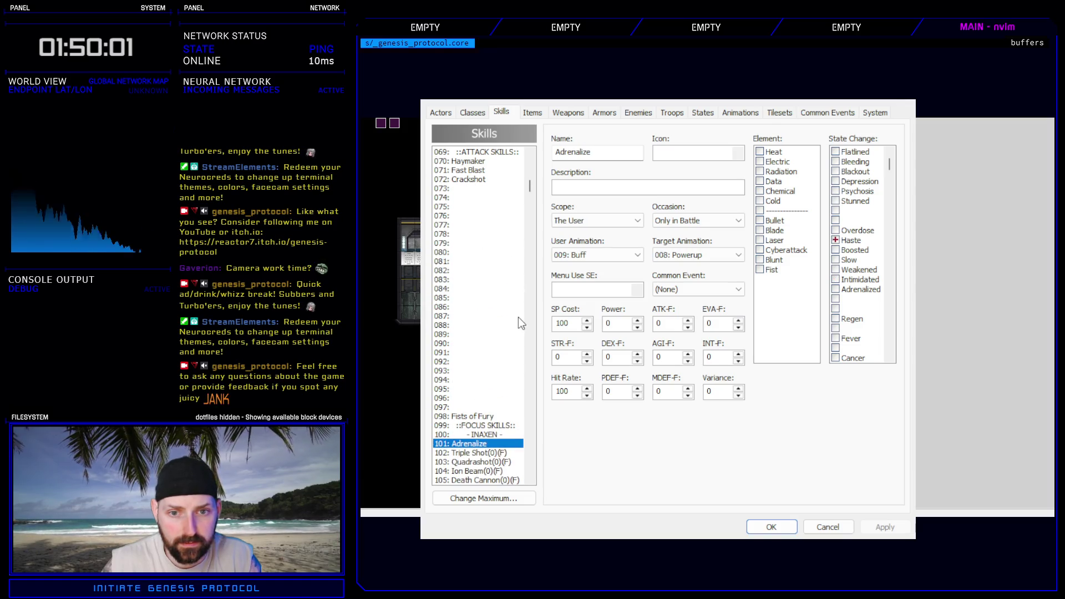
{"action": "left_click_drag", "start_coordinate": [531, 188], "coordinate": [536, 259]}
{"action": "left_click", "coordinate": [473, 317]}
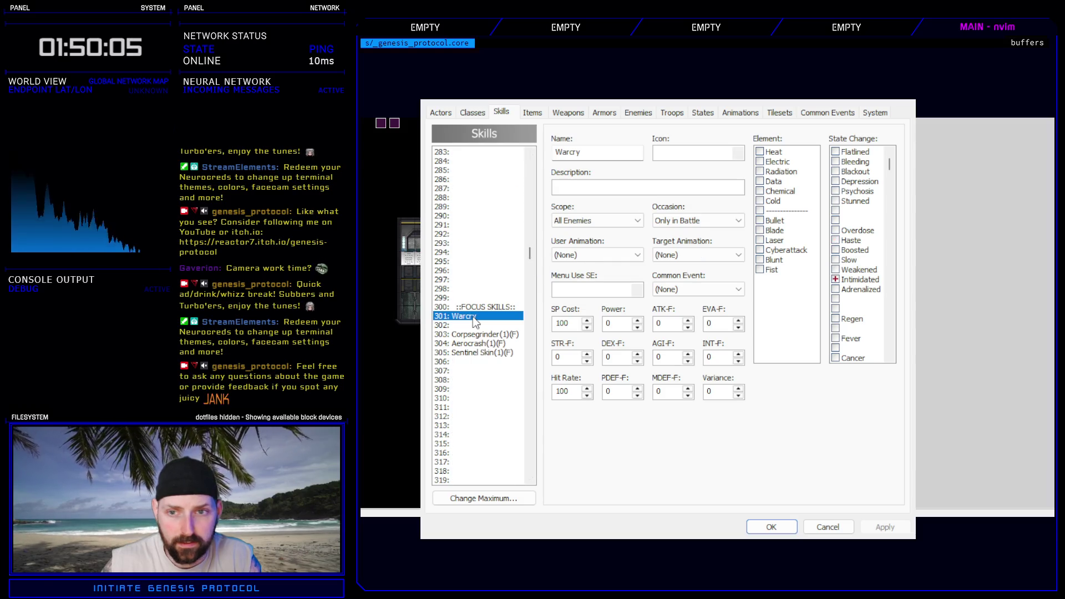
- Swap Warcry's Intimidated state for Boosted, set 009: Buff and 008: Powerup animations, and apply
{"action": "left_click", "coordinate": [836, 280]}
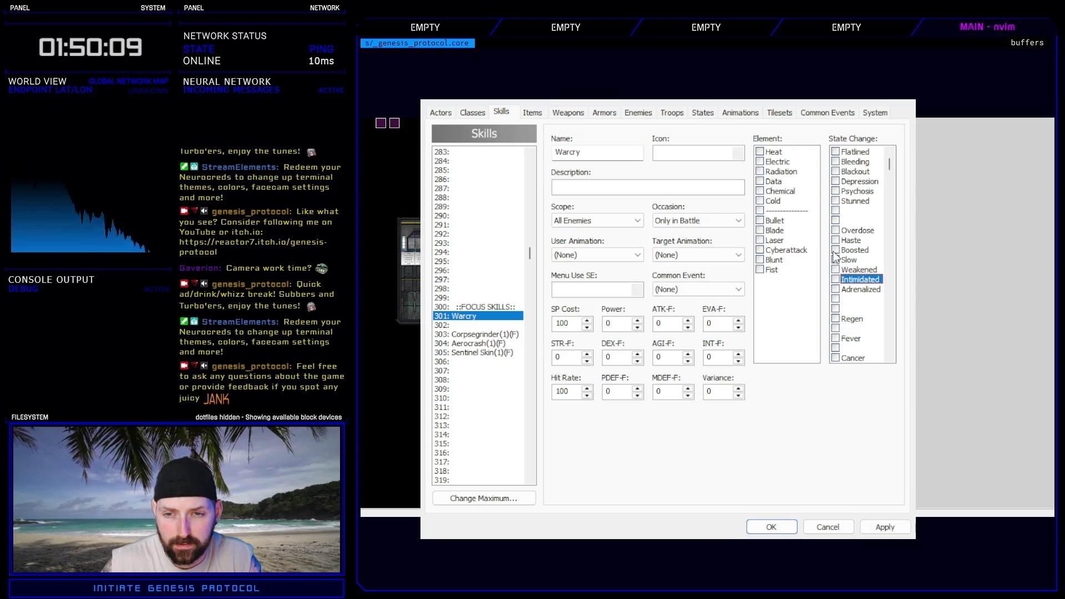
{"action": "left_click", "coordinate": [835, 250]}
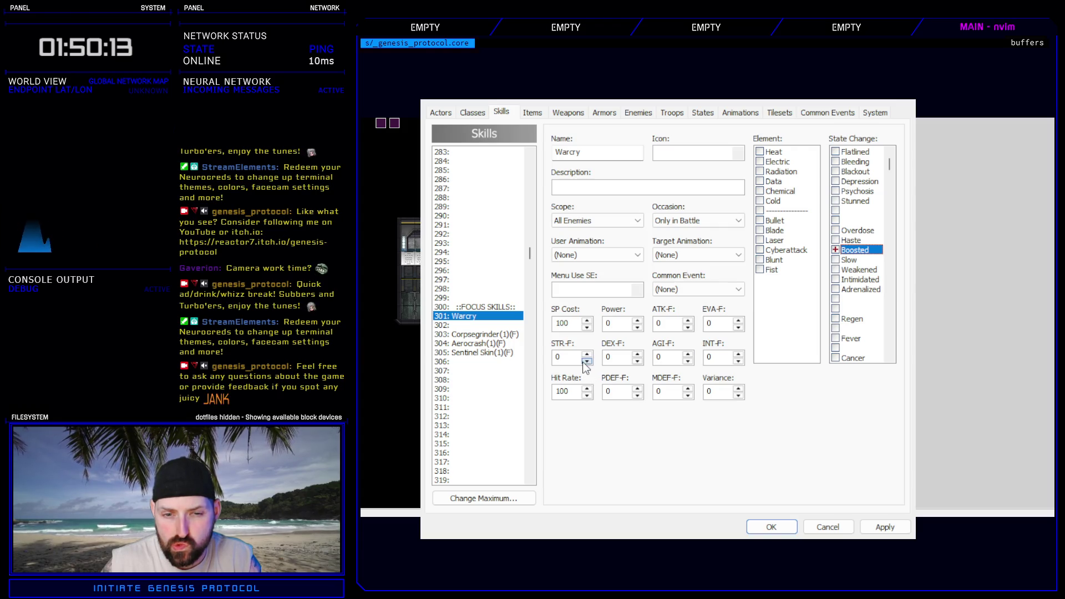
{"action": "left_click", "coordinate": [592, 256]}
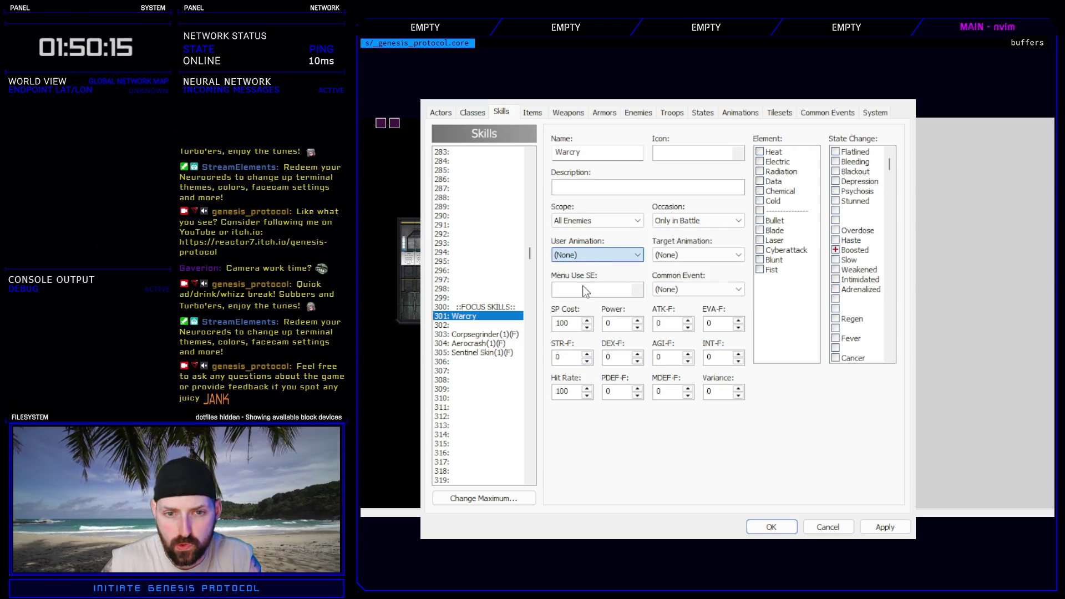
{"action": "scroll", "coordinate": [596, 255], "scroll_direction": "down", "scroll_amount": 9}
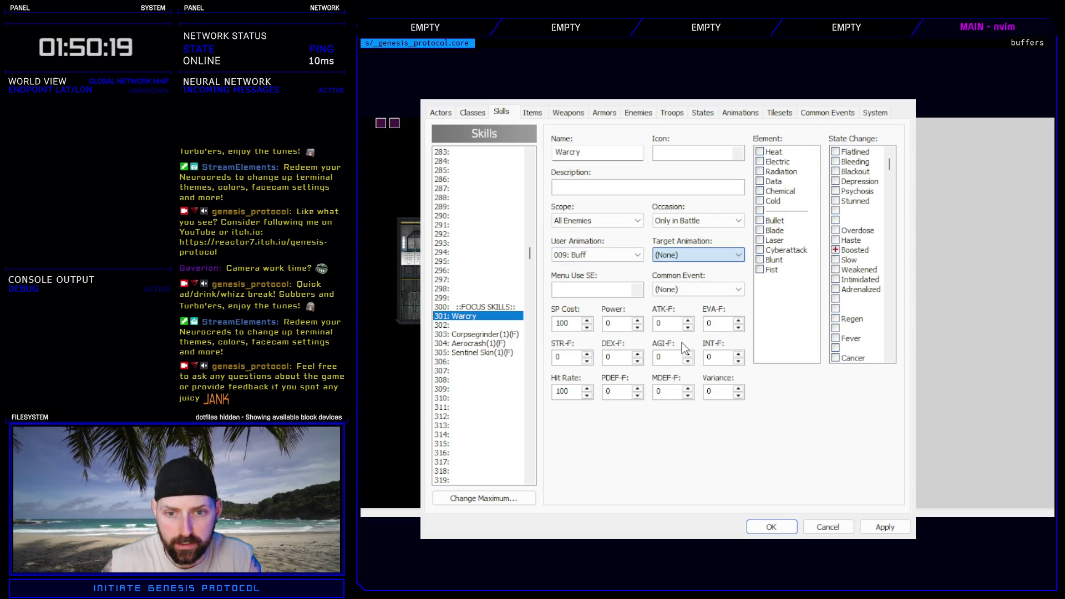
{"action": "scroll", "coordinate": [685, 348], "scroll_direction": "down", "scroll_amount": 8}
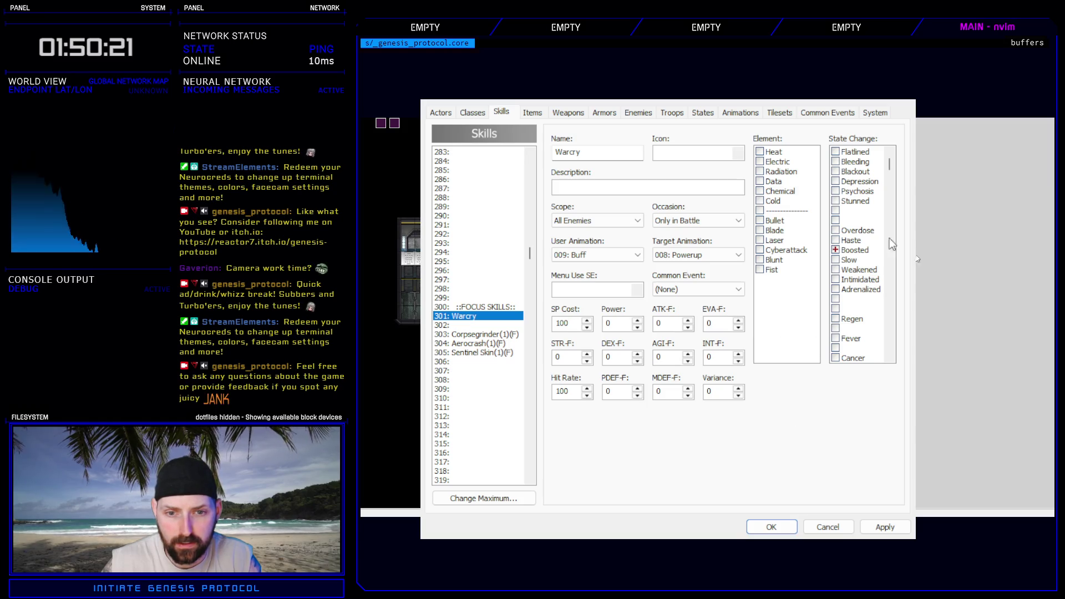
{"action": "left_click", "coordinate": [885, 527]}
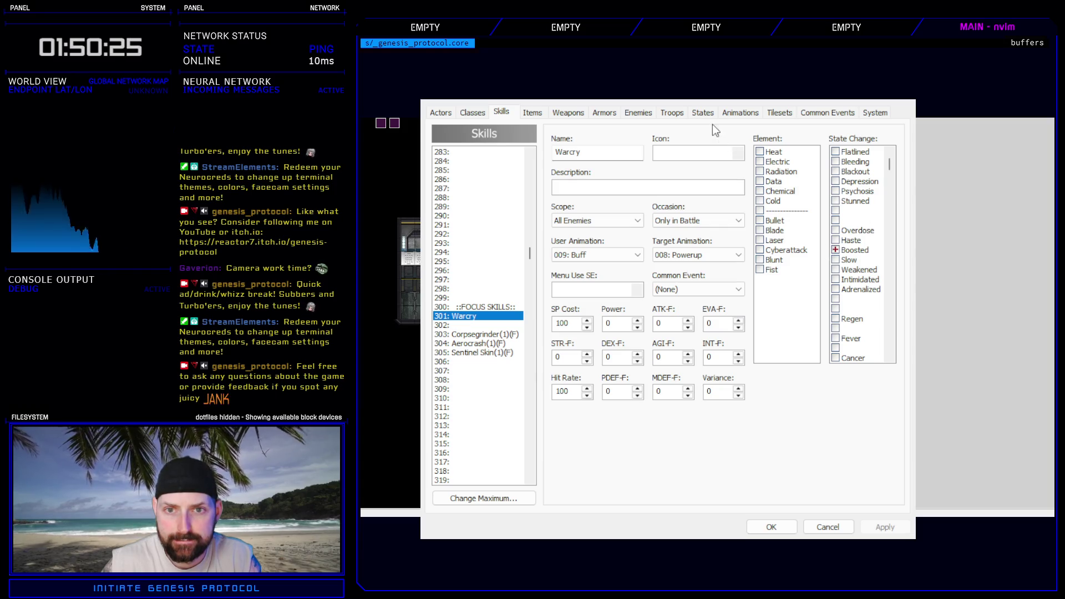
- Inspect the Boosted, Slow, Weakened and Adrenalized states, then battle-test 001: Test Battle from Troops
{"action": "left_click", "coordinate": [694, 114]}
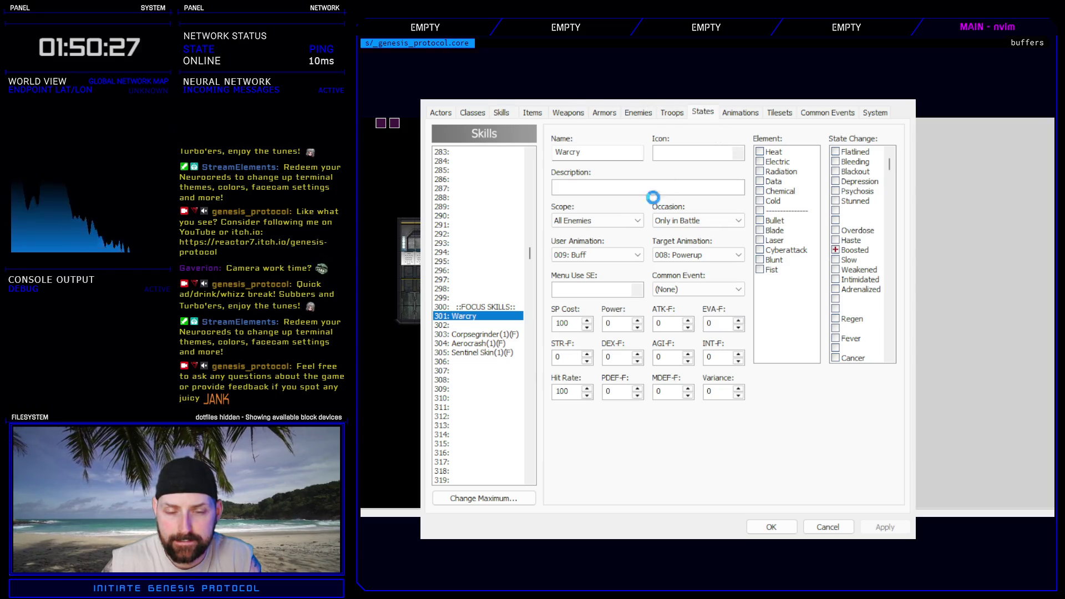
{"action": "left_click", "coordinate": [469, 244]}
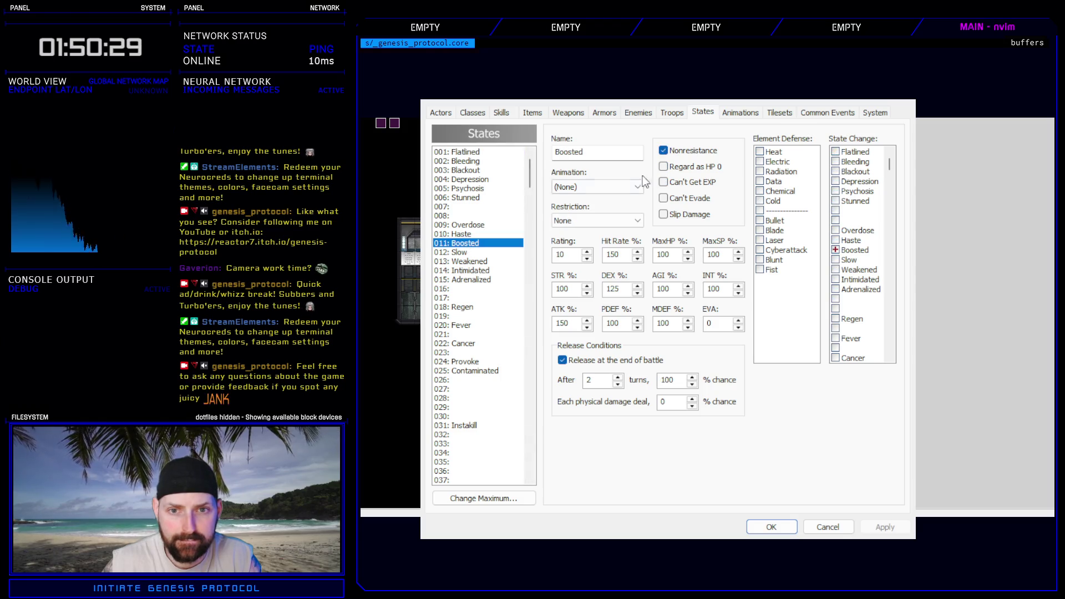
{"action": "left_click", "coordinate": [468, 253]}
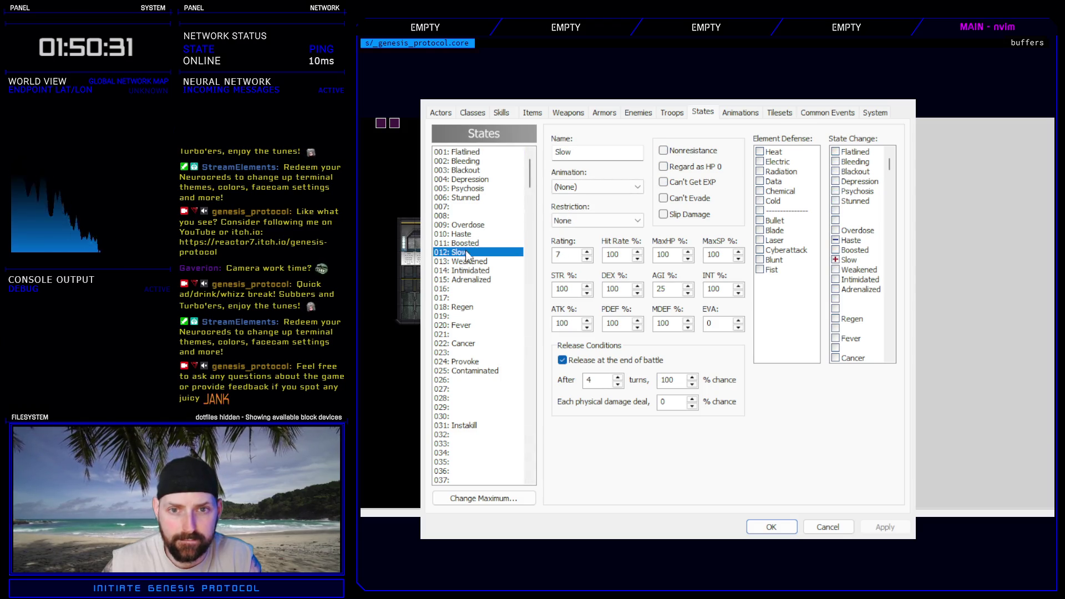
{"action": "left_click", "coordinate": [469, 262]}
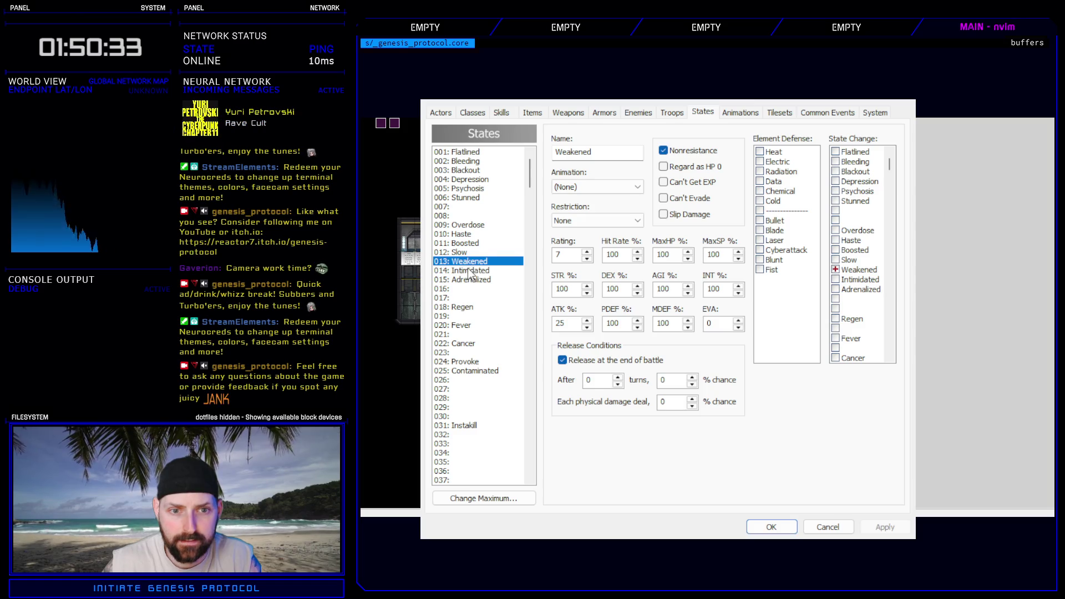
{"action": "left_click", "coordinate": [469, 271]}
{"action": "left_click", "coordinate": [473, 281]}
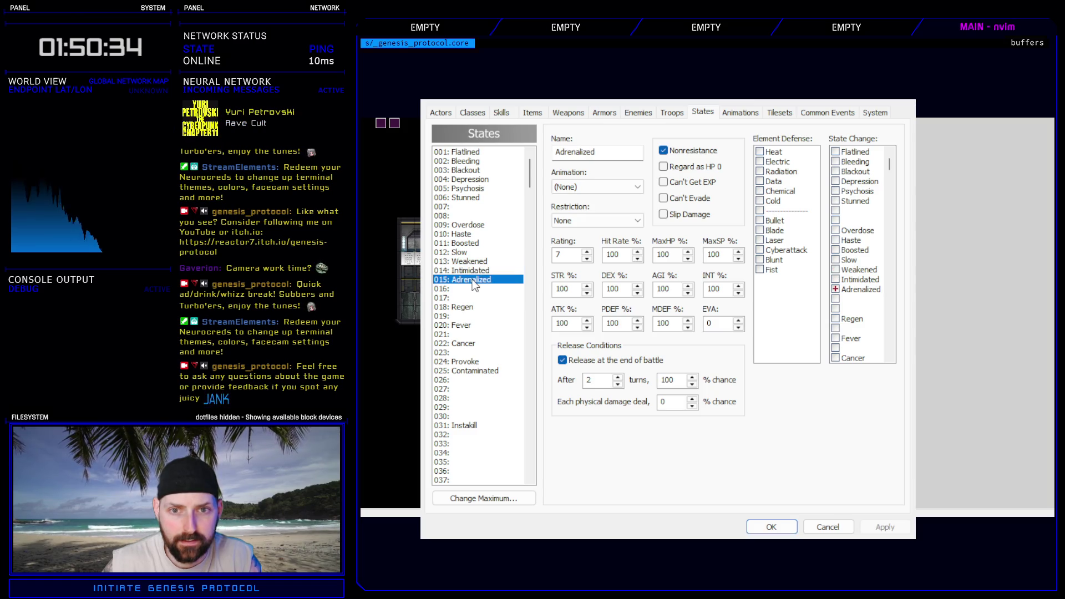
{"action": "left_click", "coordinate": [663, 117]}
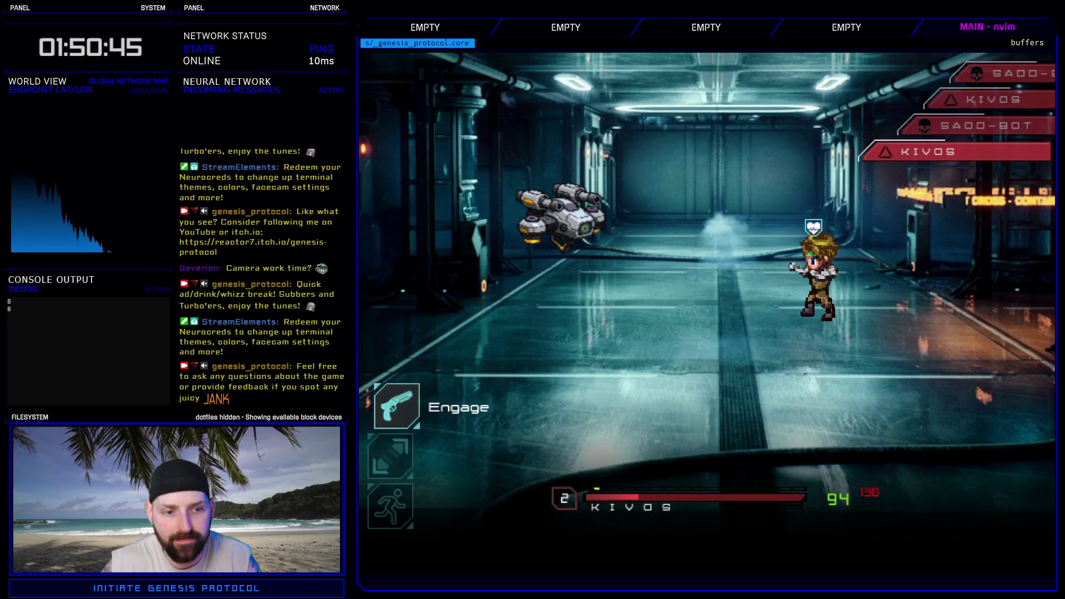
- Cast Warcry via Engage > Rage, then choose Run to end the test battle
{"action": "key", "text": "Return"}
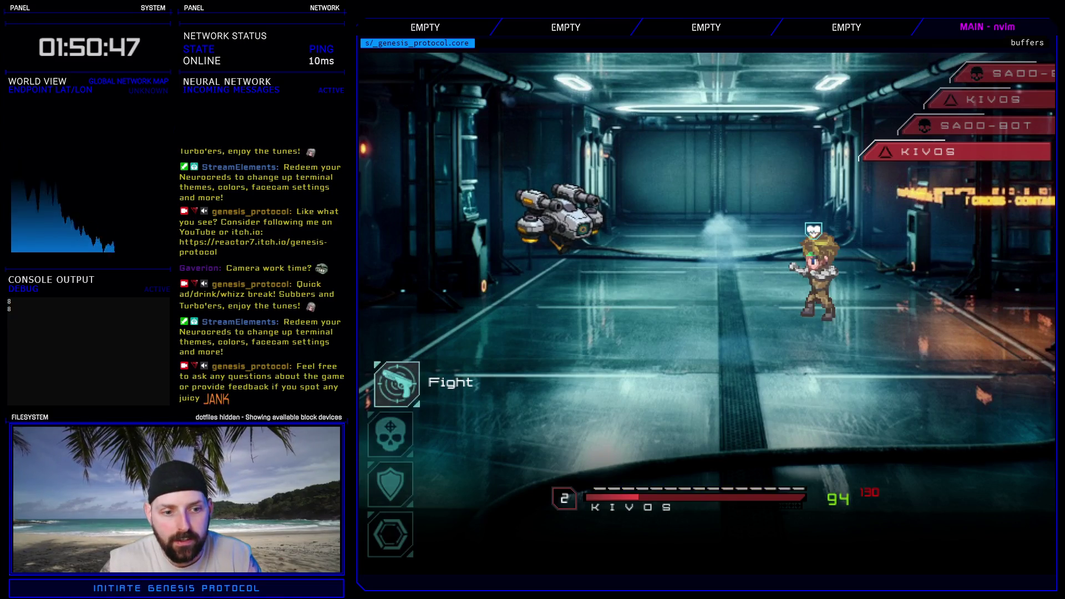
{"action": "key", "text": "Down"}
{"action": "key", "text": "Return"}
{"action": "key", "text": "Return"}
{"action": "key", "text": "Return"}
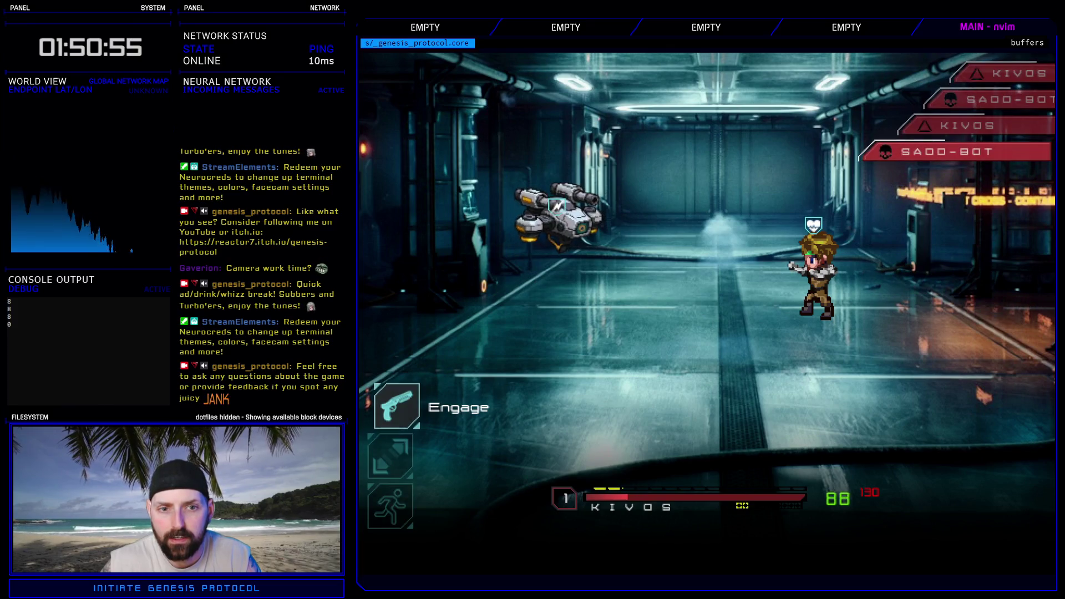
{"action": "key", "text": "Up"}
{"action": "key", "text": "Return"}
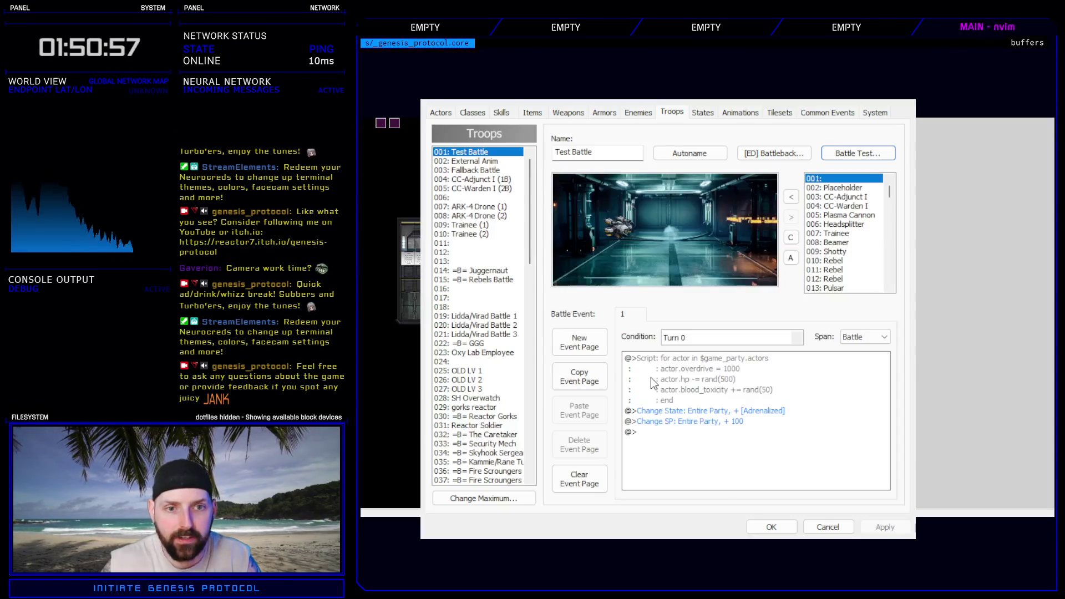
- Make Warcry add Intimidated instead of Boosted with target animation 011: Rage Gain, applied
{"action": "left_click", "coordinate": [632, 113]}
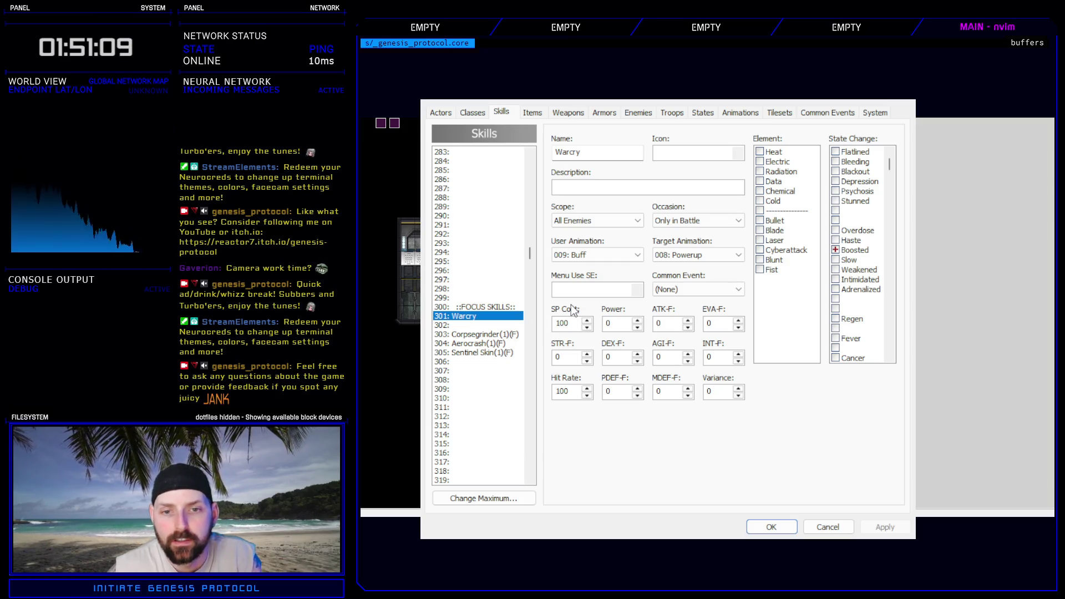
{"action": "left_click", "coordinate": [835, 250]}
{"action": "left_click", "coordinate": [836, 279]}
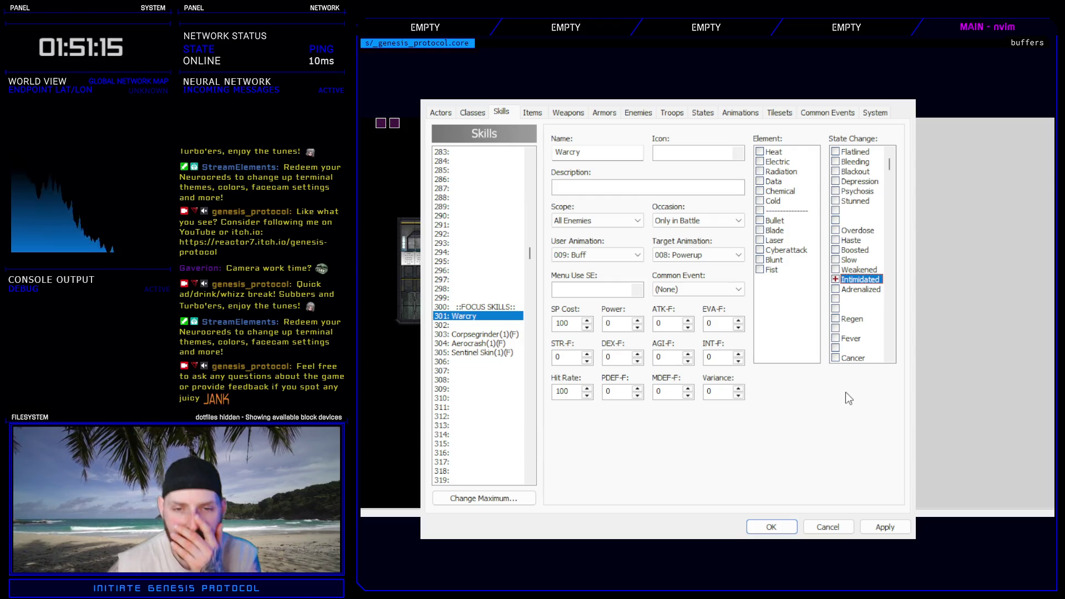
{"action": "left_click", "coordinate": [885, 527]}
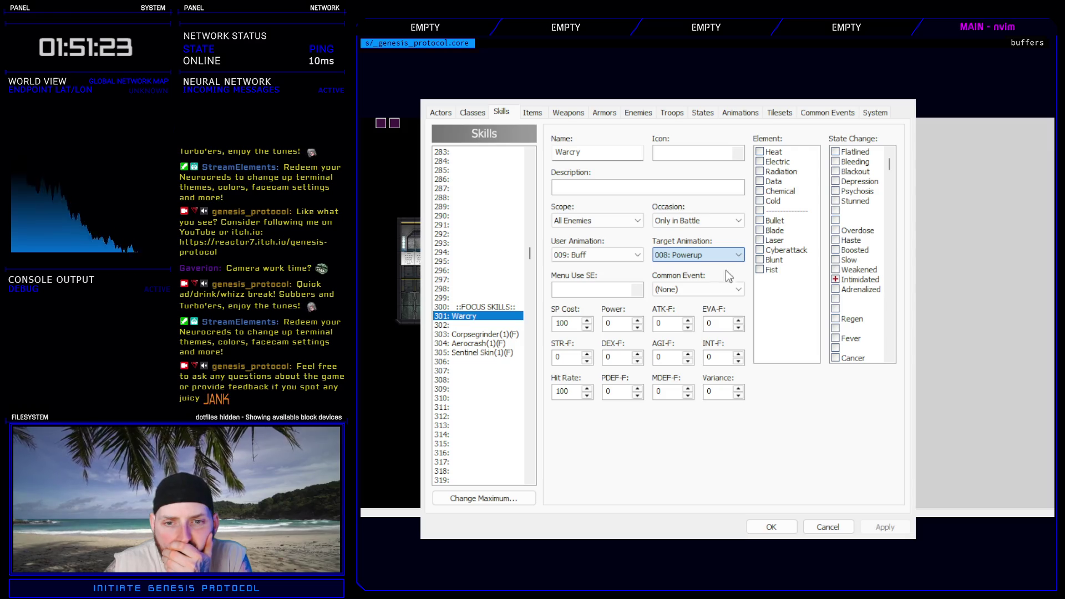
{"action": "key", "text": "Down"}
{"action": "key", "text": "Down"}
{"action": "key", "text": "Down"}
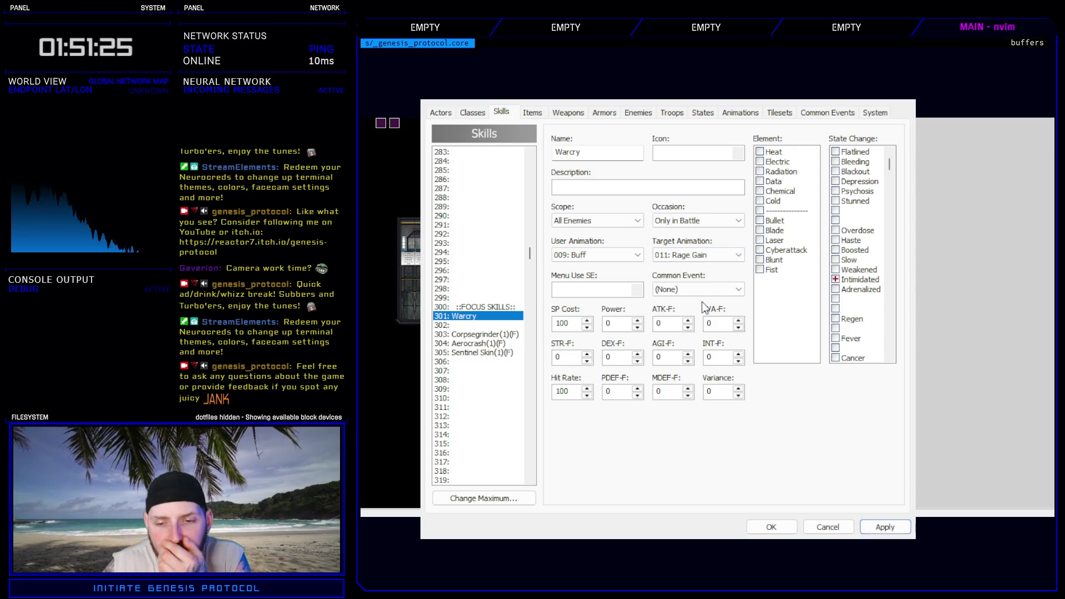
{"action": "left_click", "coordinate": [884, 526]}
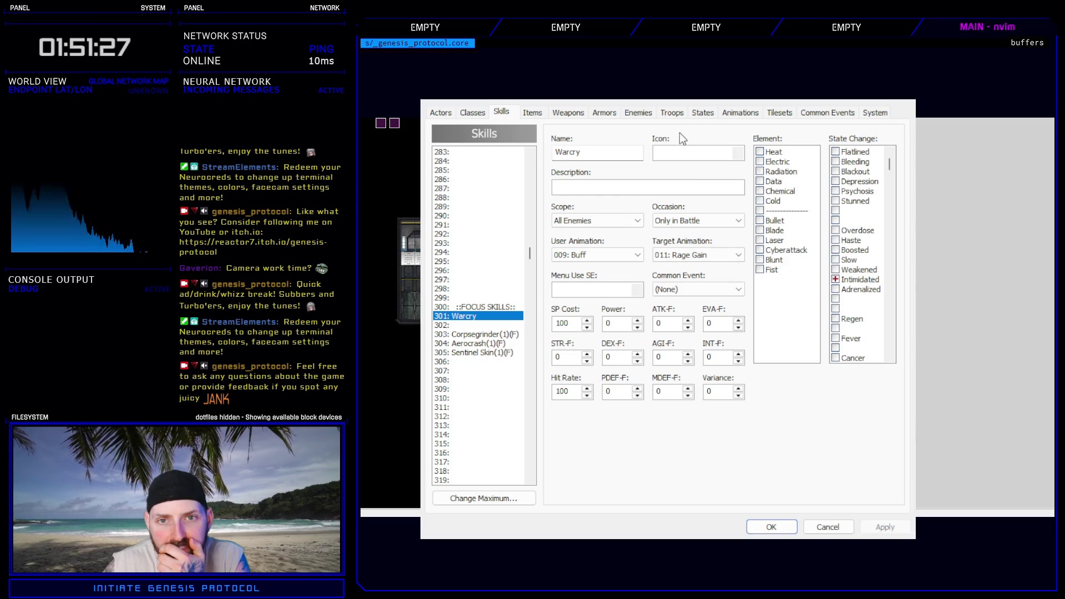
{"action": "left_click", "coordinate": [675, 112]}
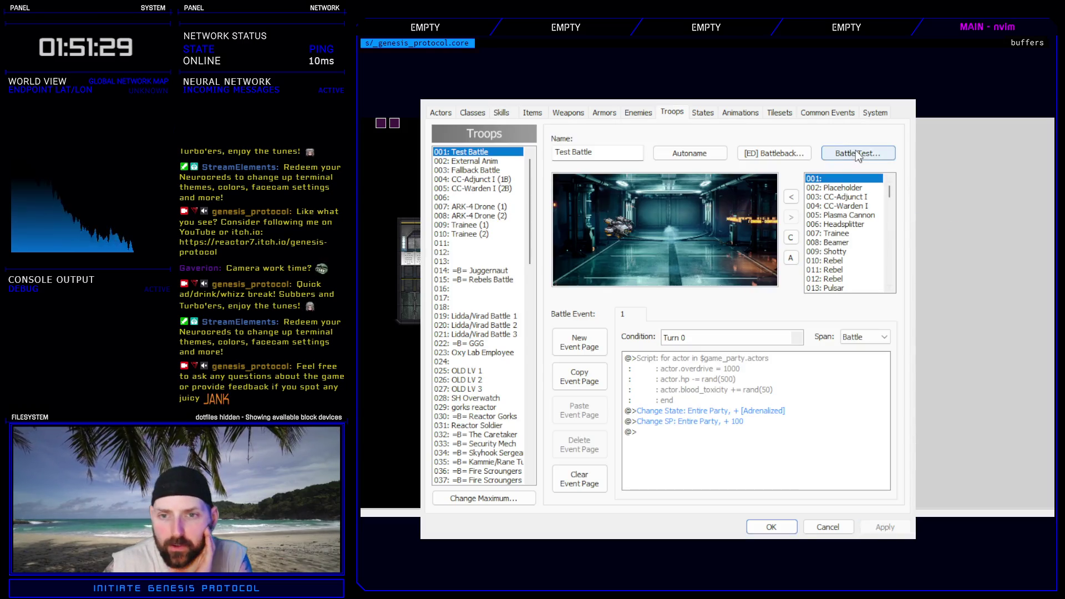
{"action": "left_click", "coordinate": [855, 152]}
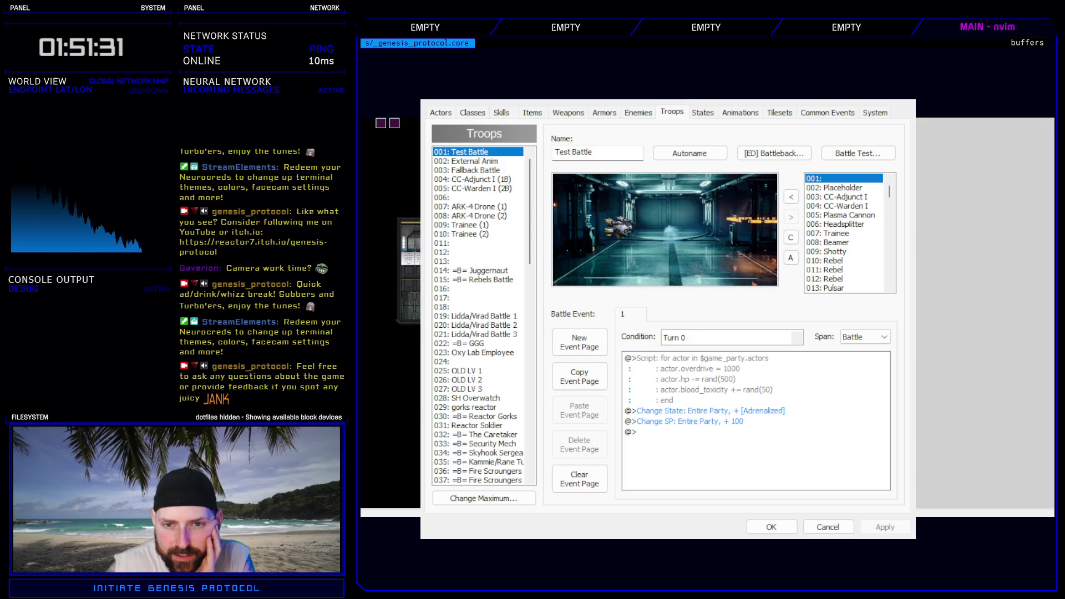
{"action": "key", "text": "alt+F4"}
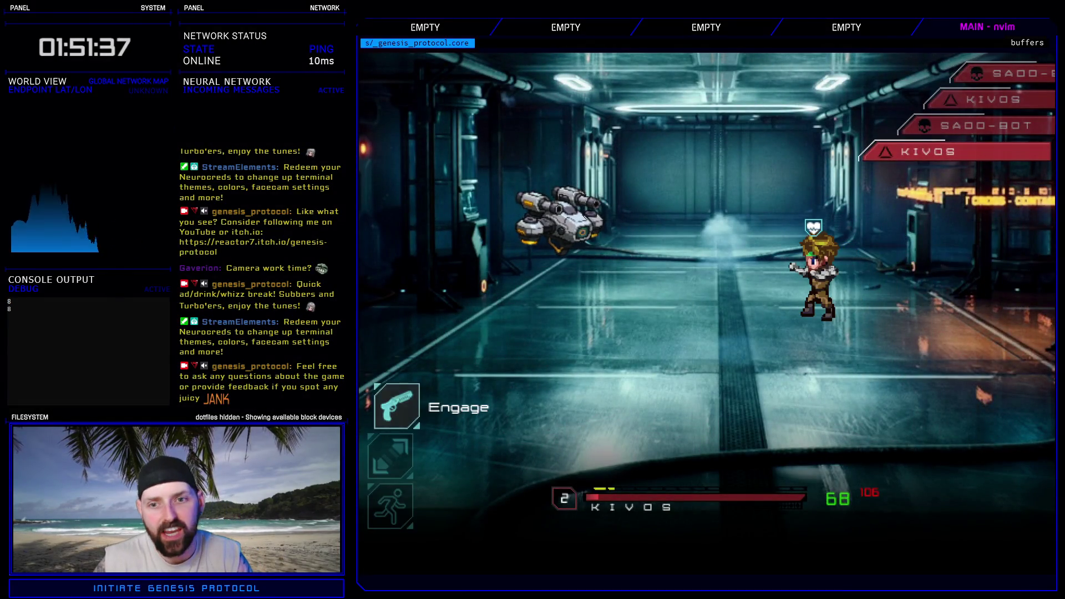
{"action": "key", "text": "Return"}
{"action": "key", "text": "Down"}
{"action": "key", "text": "Return"}
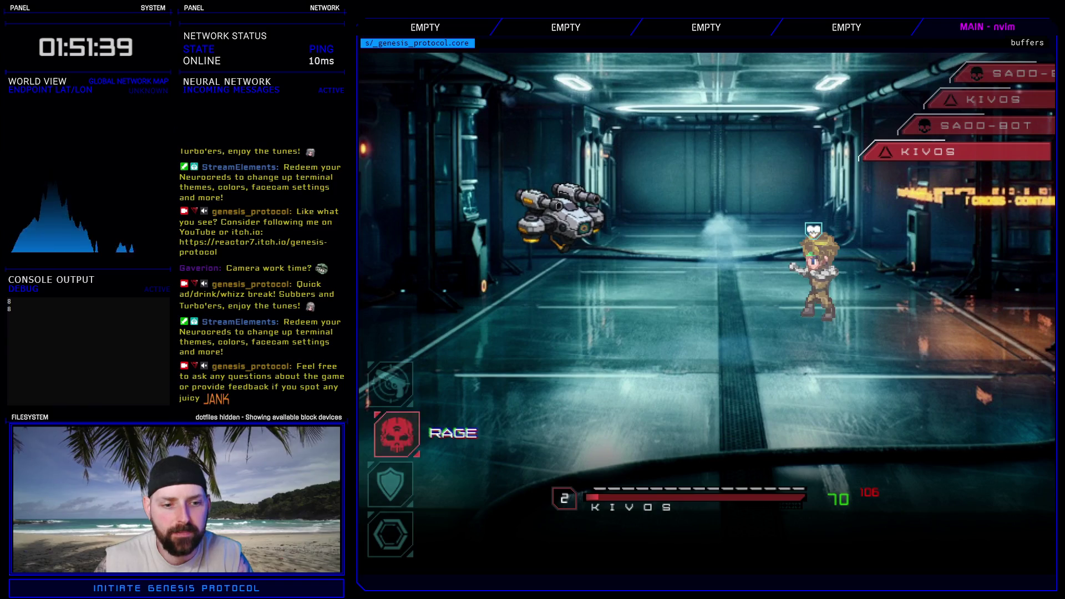
{"action": "key", "text": "Return"}
{"action": "key", "text": "Return"}
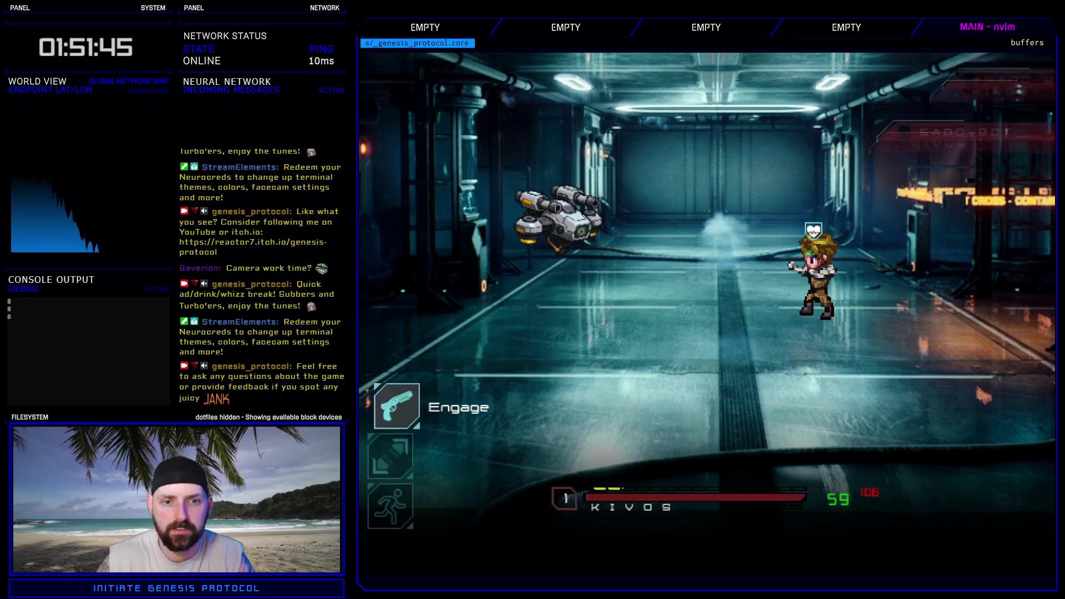
{"action": "key", "text": "Down"}
{"action": "key", "text": "Down"}
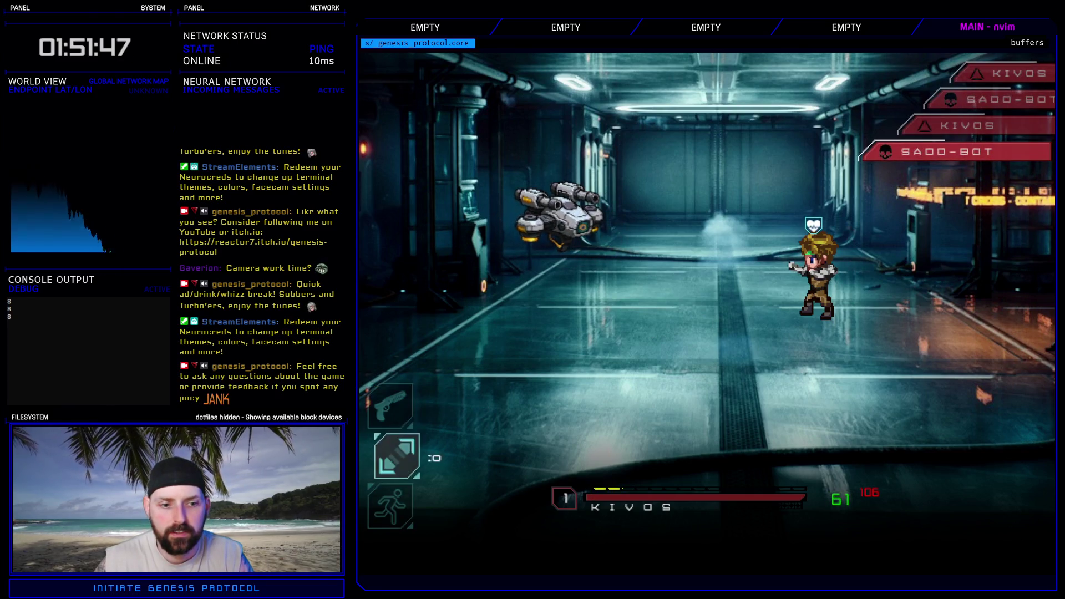
{"action": "key", "text": "Return"}
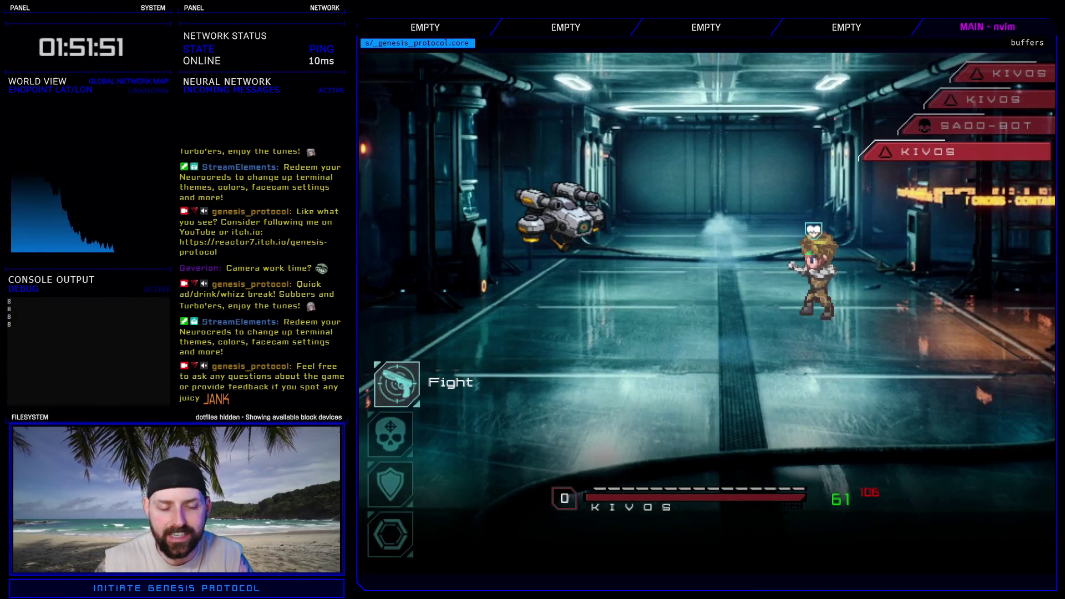
{"action": "key", "text": "Down"}
{"action": "key", "text": "Return"}
{"action": "key", "text": "Return"}
{"action": "key", "text": "Return"}
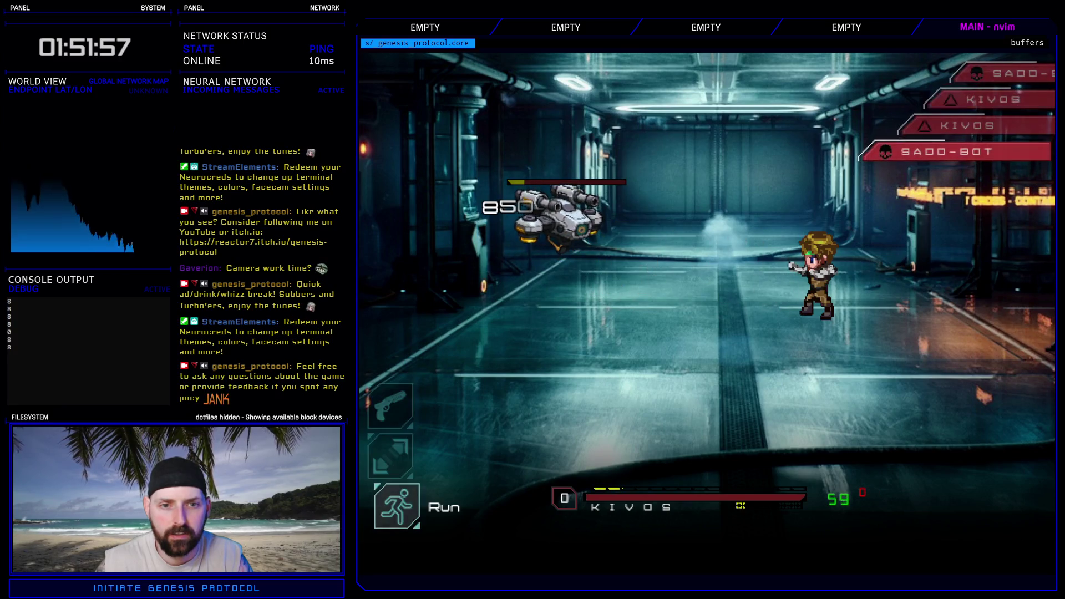
{"action": "key", "text": "alt+F4"}
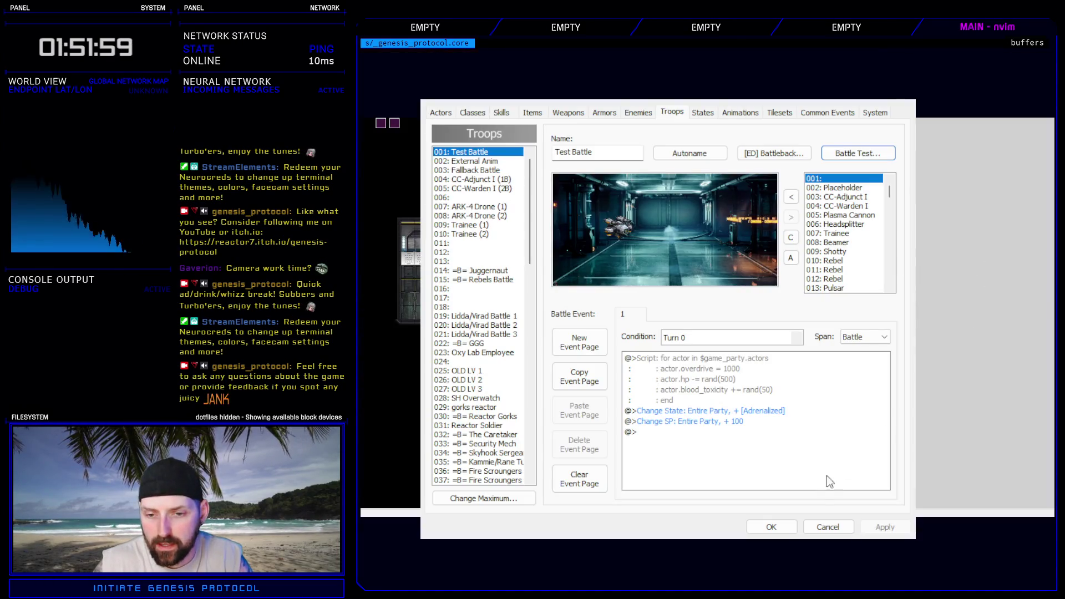
- Close the database and add the nvim note 'BATTLE - kivos needs enemy animation for warcry' on line 21
{"action": "left_click", "coordinate": [771, 527]}
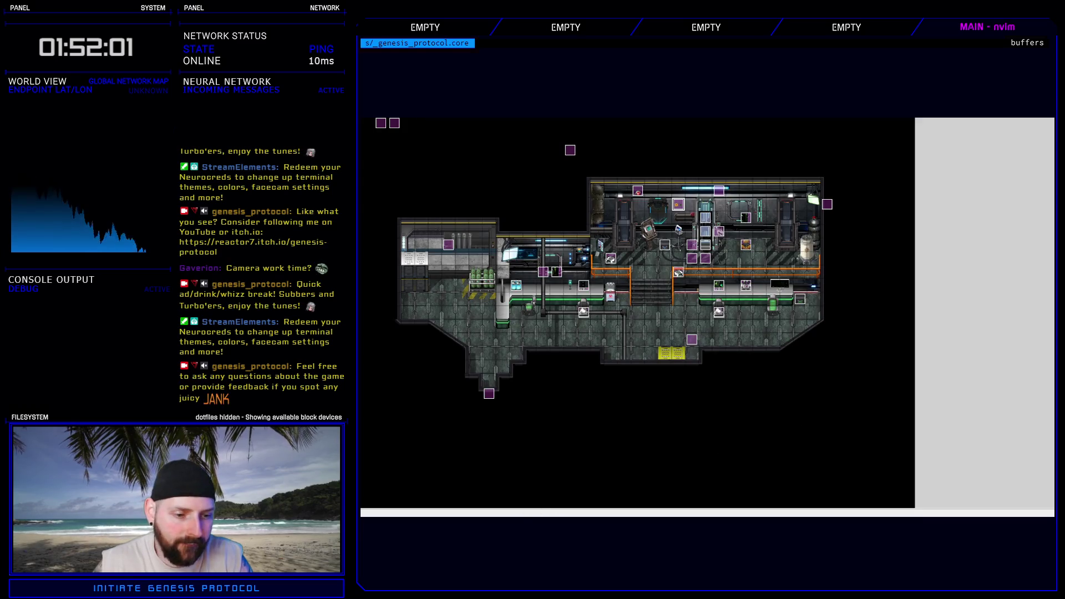
{"action": "key", "text": "alt+Tab"}
{"action": "key", "text": "o"}
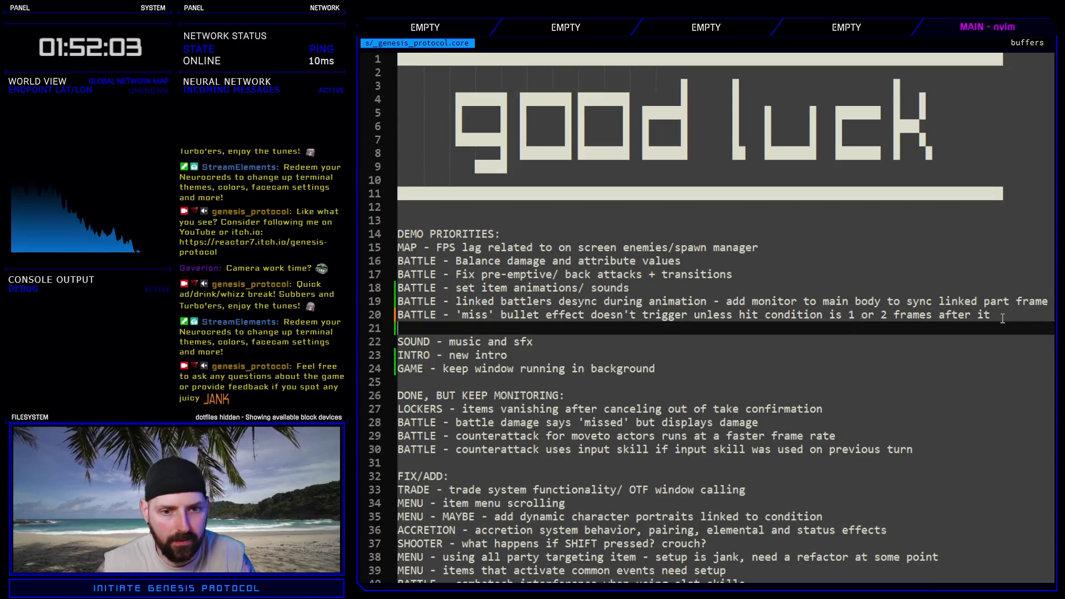
{"action": "type", "text": "BA"}
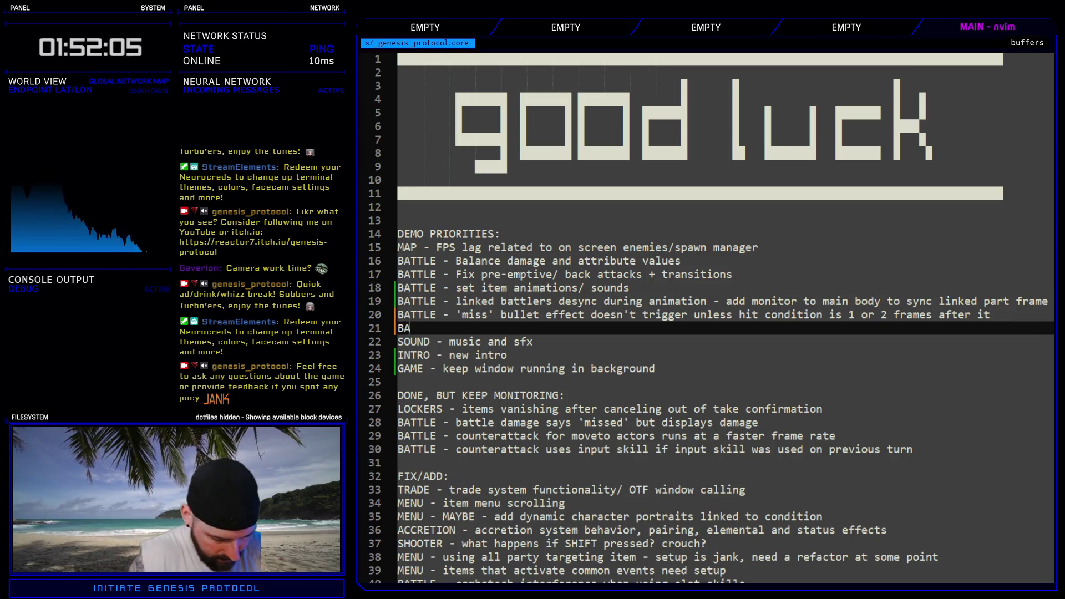
{"action": "type", "text": "TTLE - kiv"}
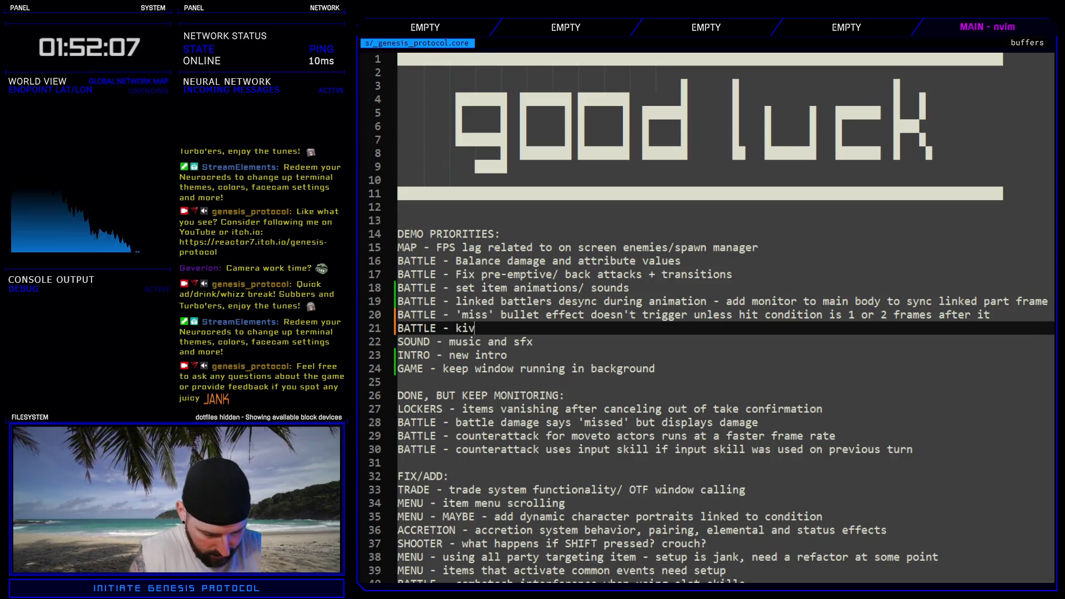
{"action": "type", "text": "os needs animation"}
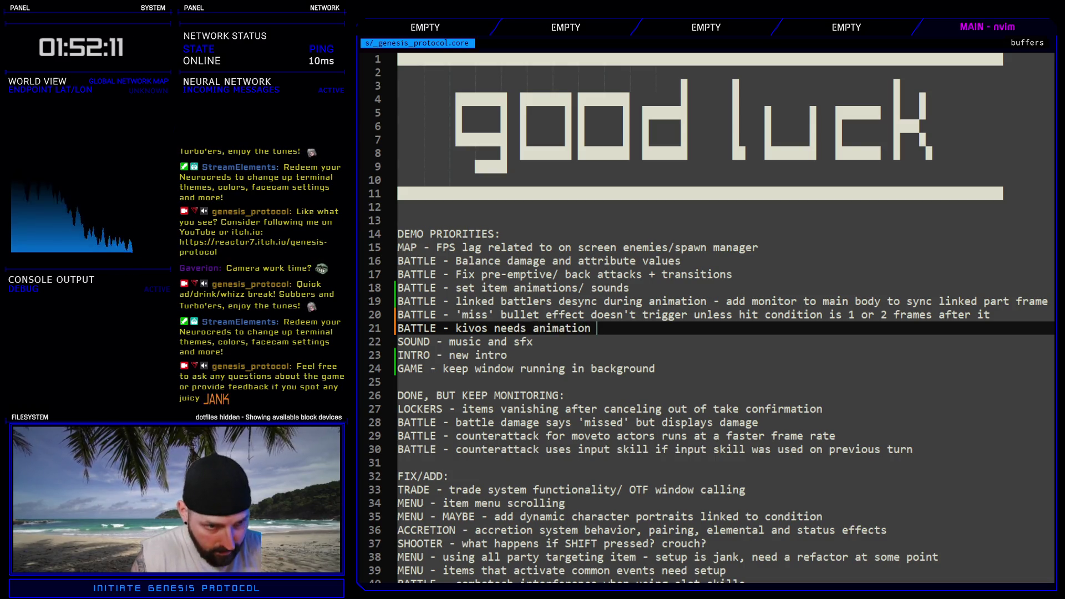
{"action": "key", "text": "BackSpace"}
{"action": "key", "text": "BackSpace"}
{"action": "key", "text": "BackSpace"}
{"action": "key", "text": "BackSpace"}
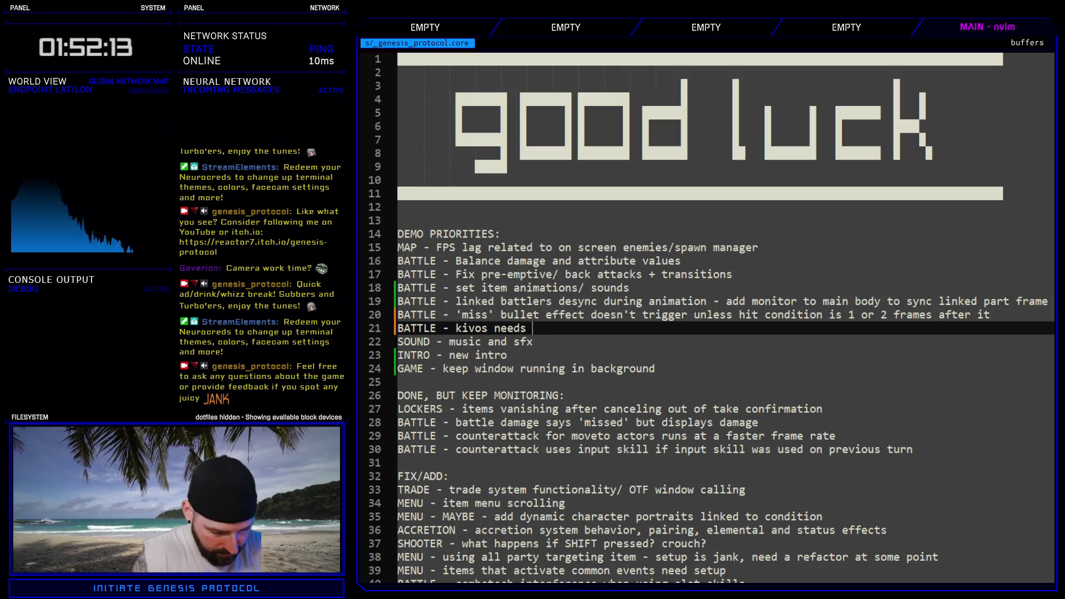
{"action": "type", "text": "enemy animation for war"}
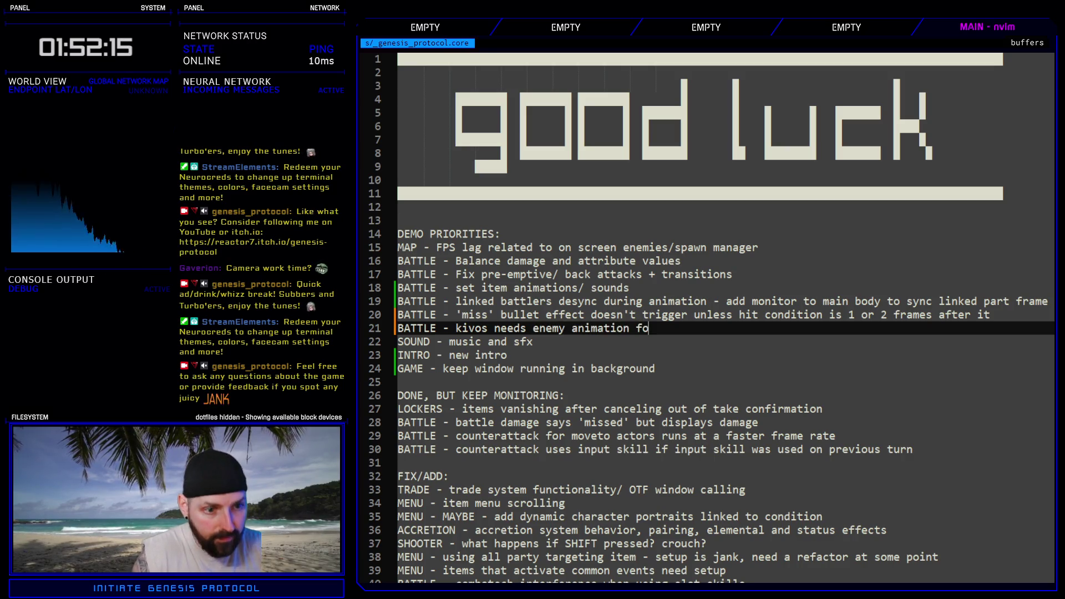
{"action": "type", "text": "cy"}
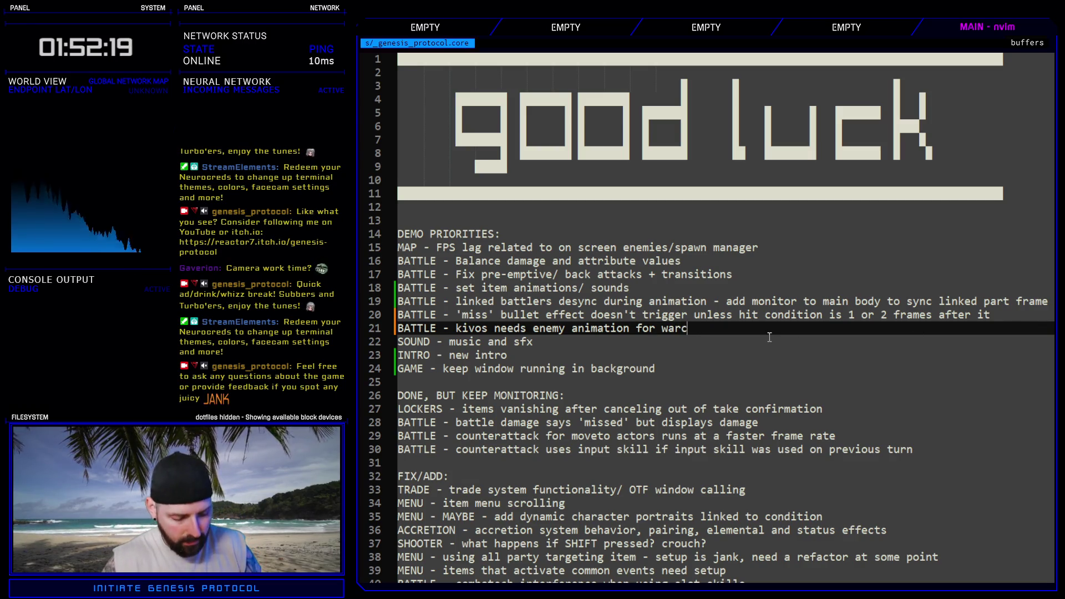
{"action": "left_click", "coordinate": [705, 315]}
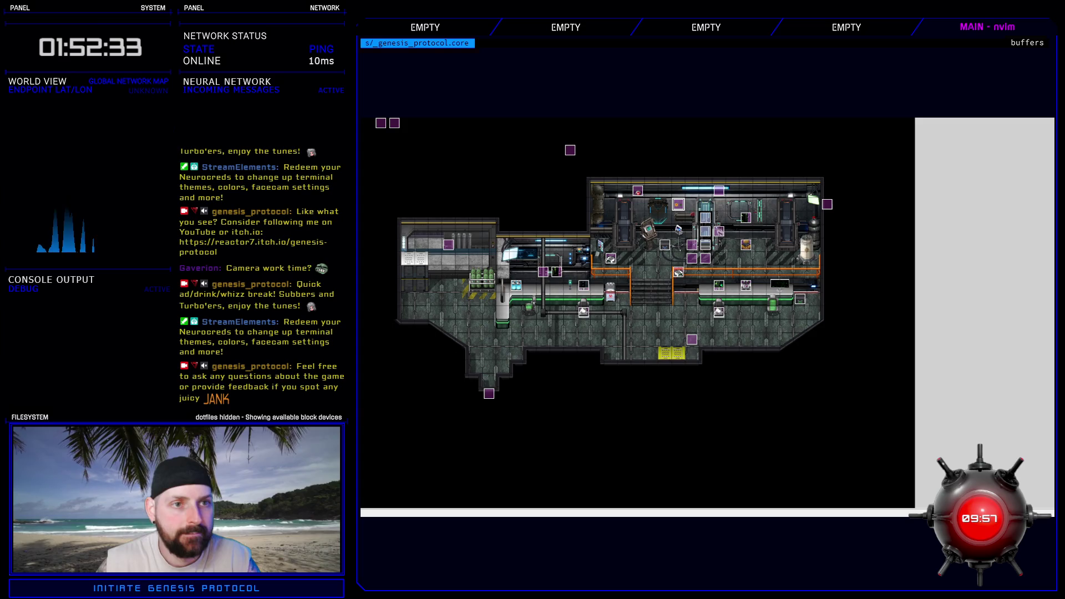
- Show animation 040: Glitch Slap - Enemy in the database and select its frame-4 red flash row
{"action": "key", "text": "F9"}
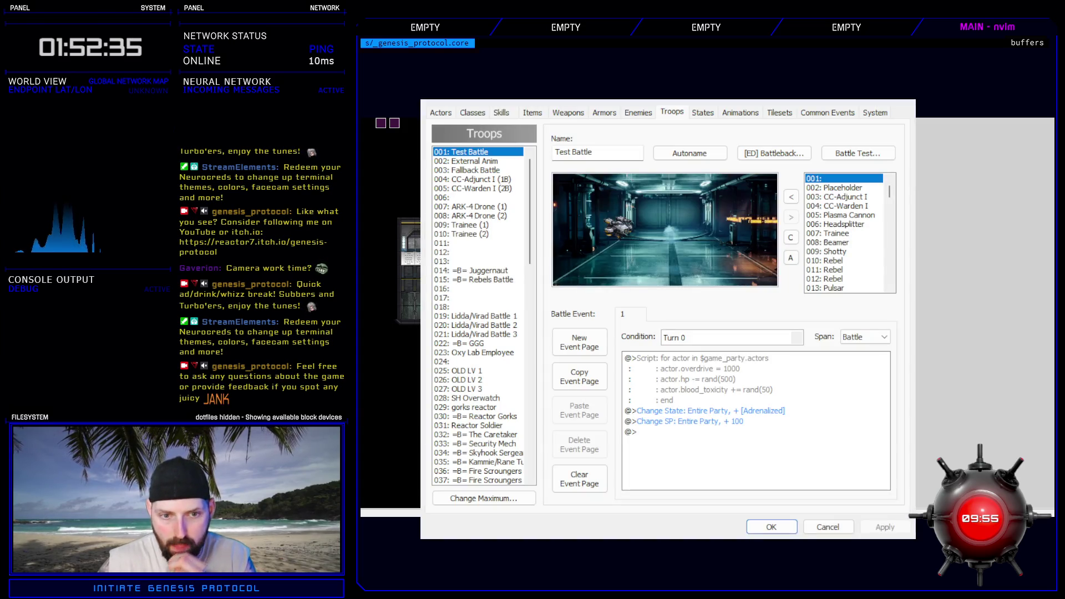
{"action": "left_click", "coordinate": [727, 113]}
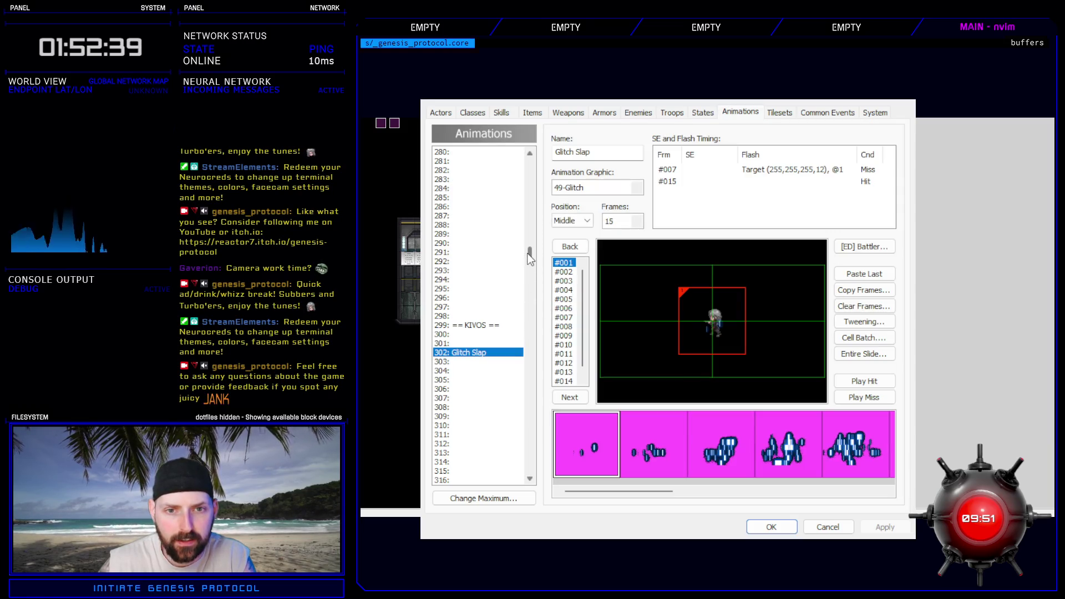
{"action": "left_click_drag", "start_coordinate": [530, 255], "coordinate": [541, 165]}
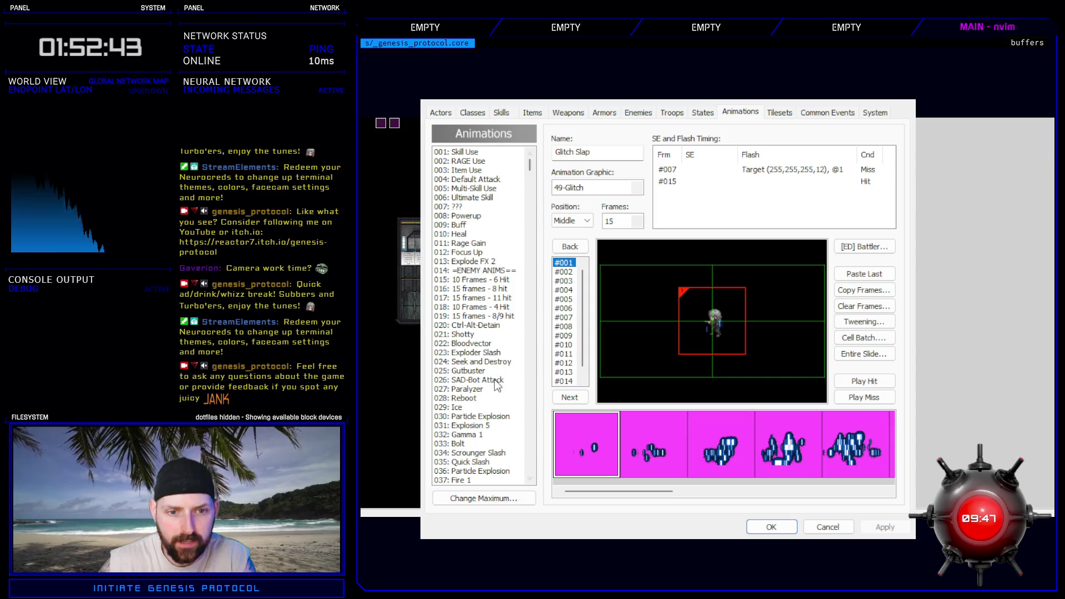
{"action": "scroll", "coordinate": [472, 454], "scroll_direction": "down", "scroll_amount": 2}
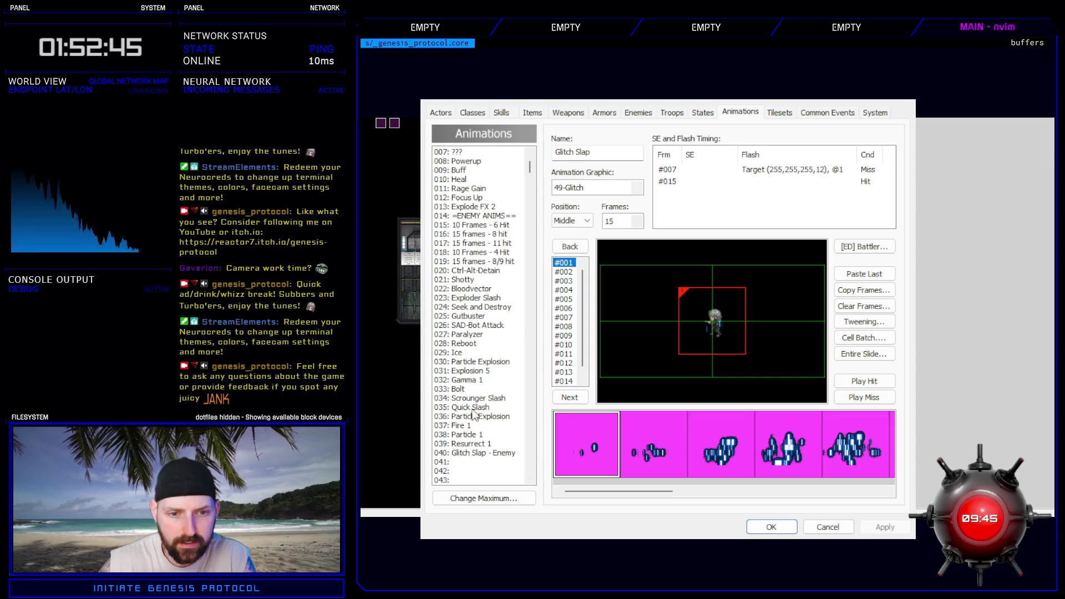
{"action": "left_click", "coordinate": [484, 453]}
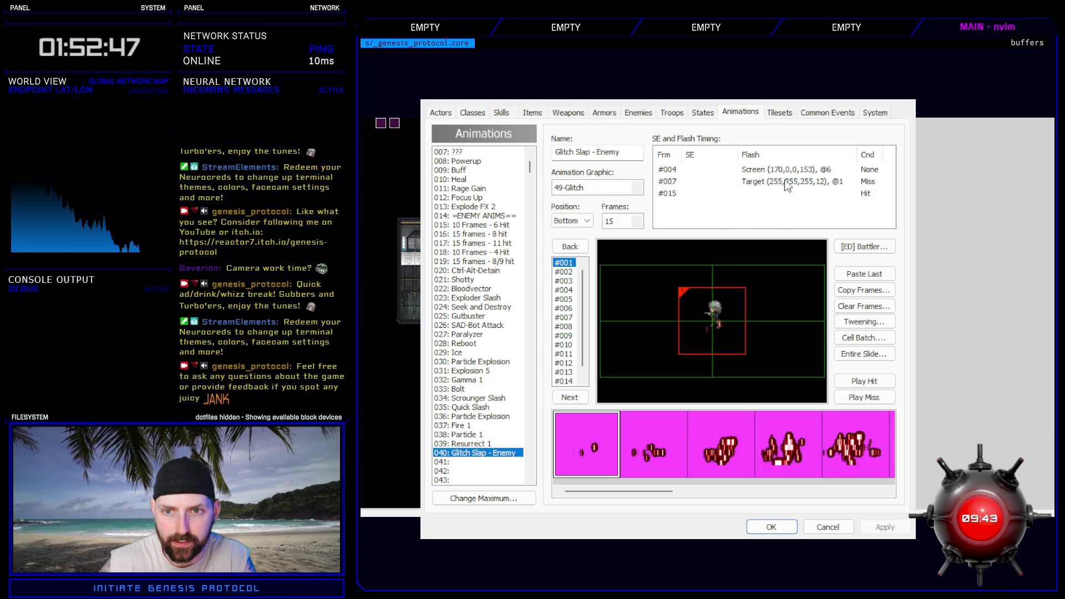
{"action": "left_click", "coordinate": [805, 169]}
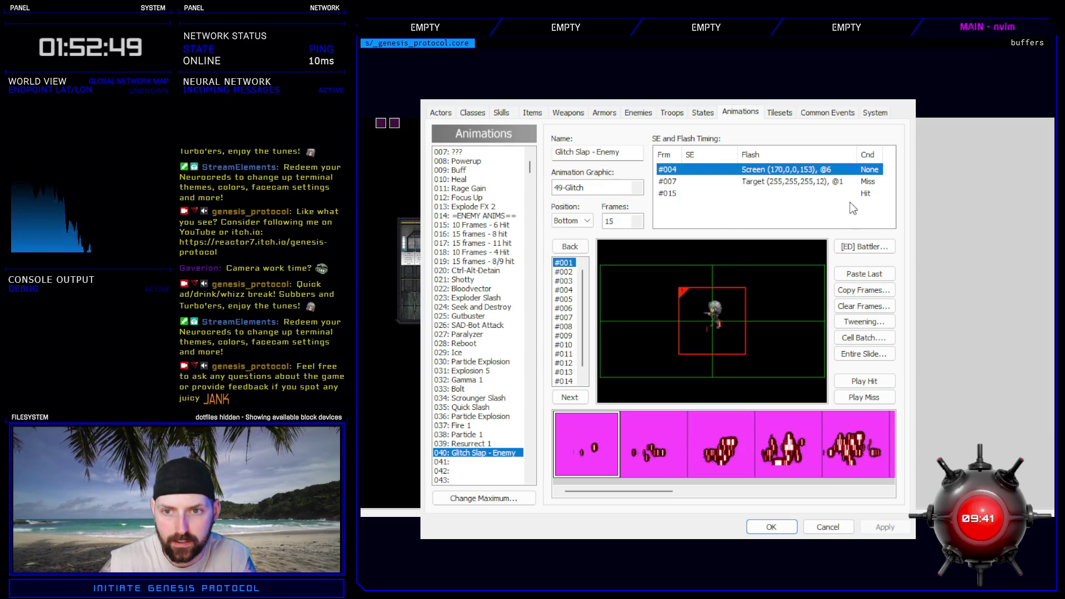
{"action": "left_click_drag", "start_coordinate": [531, 177], "coordinate": [528, 257]}
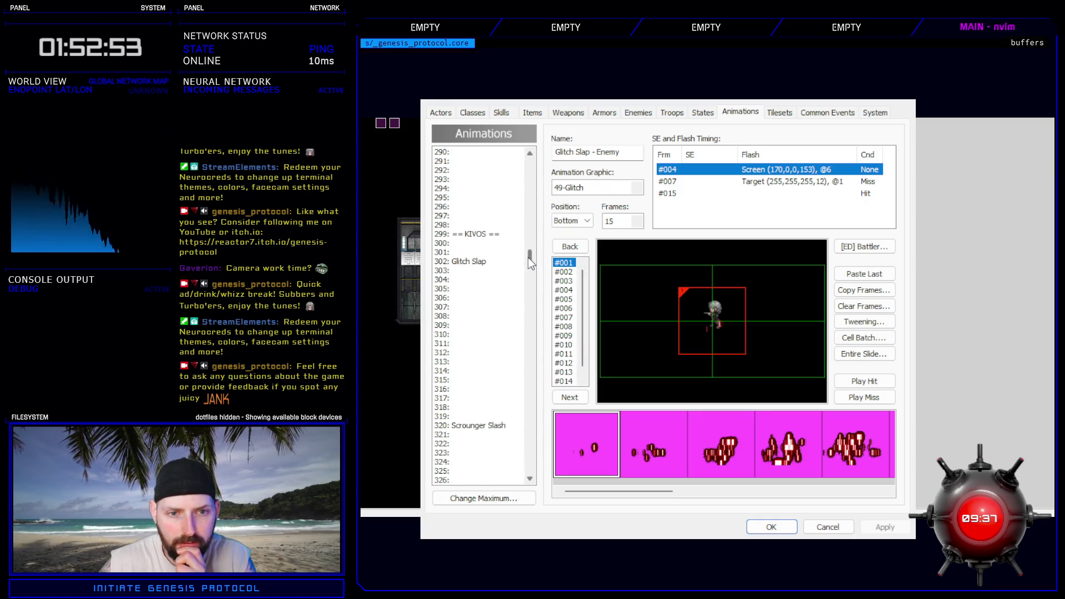
- Paste the red flash into 302: Glitch Slap and recolour it blue (0,85,255,153)
{"action": "left_click", "coordinate": [478, 262]}
{"action": "left_click", "coordinate": [691, 192]}
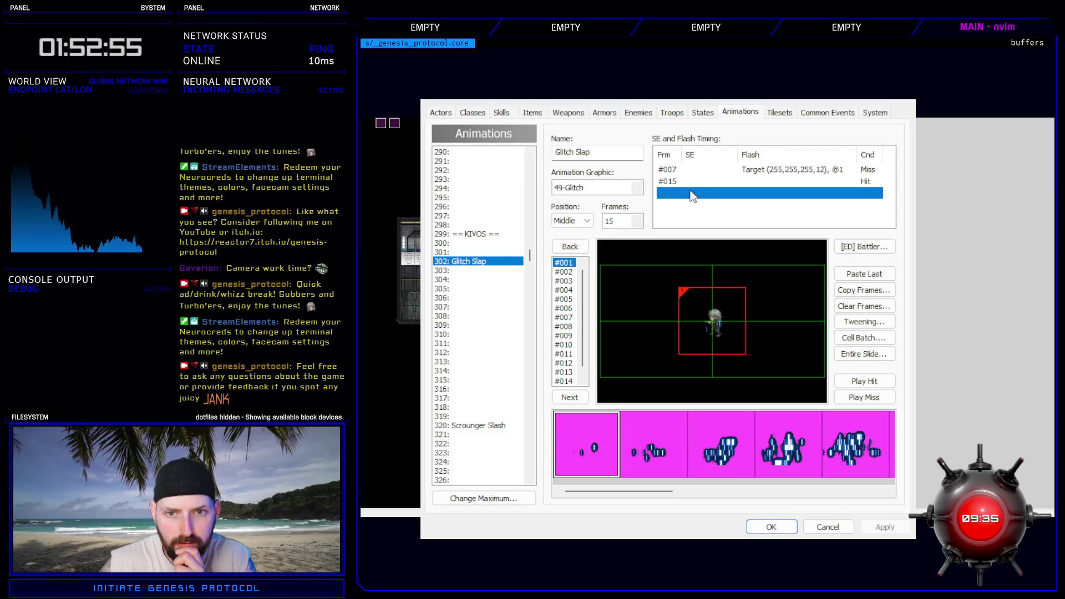
{"action": "key", "text": "ctrl+v"}
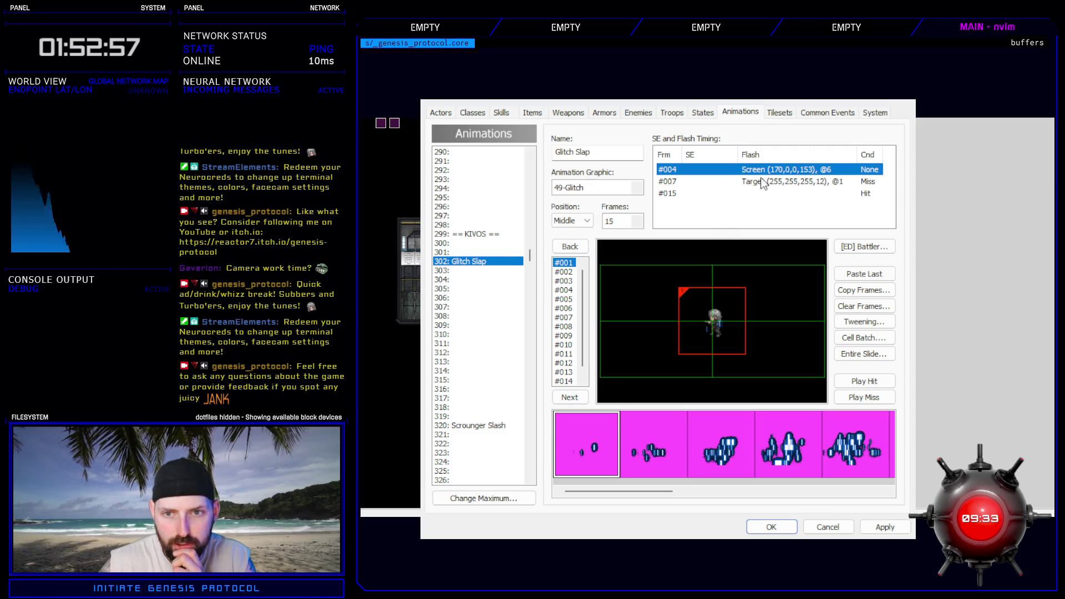
{"action": "left_click", "coordinate": [754, 318]}
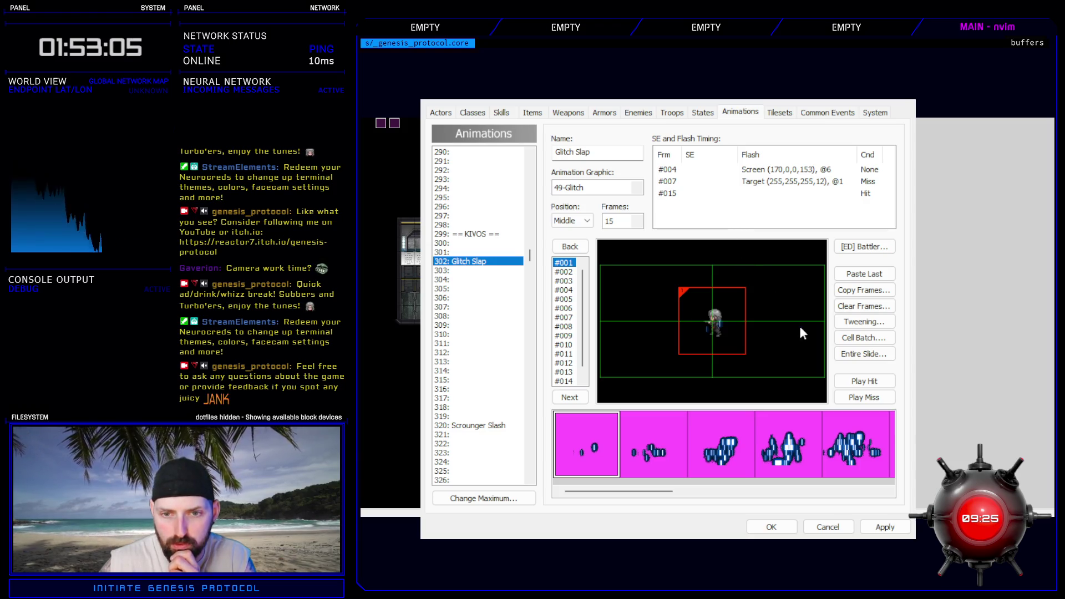
{"action": "key", "text": "Return"}
{"action": "left_click", "coordinate": [881, 384]}
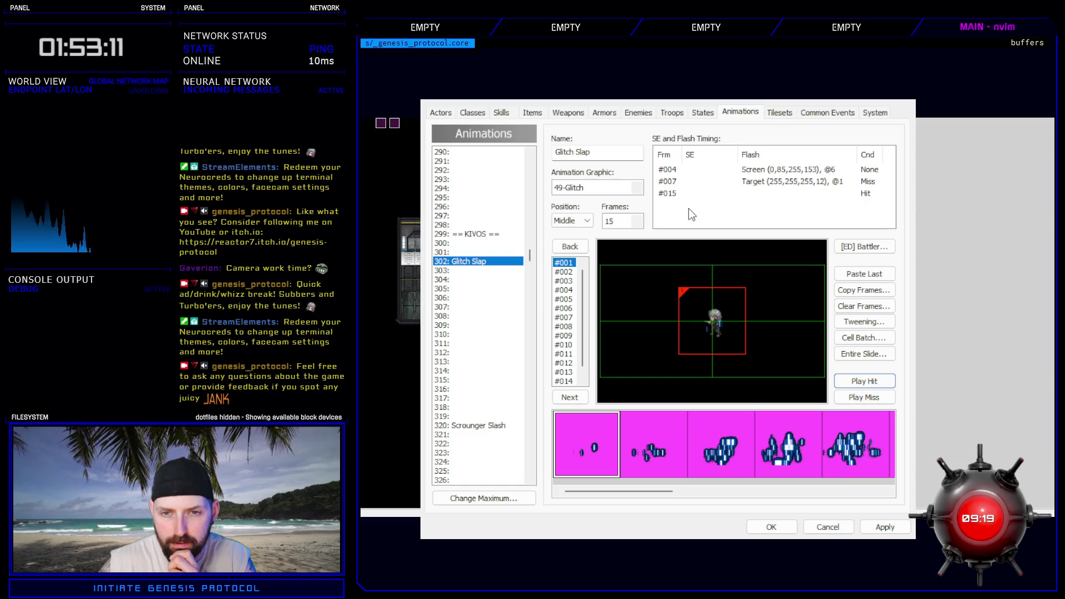
- Shorten the frame-4 blue flash to 4 frames and paste a second copy of it
{"action": "left_click", "coordinate": [753, 171]}
{"action": "left_click", "coordinate": [788, 202]}
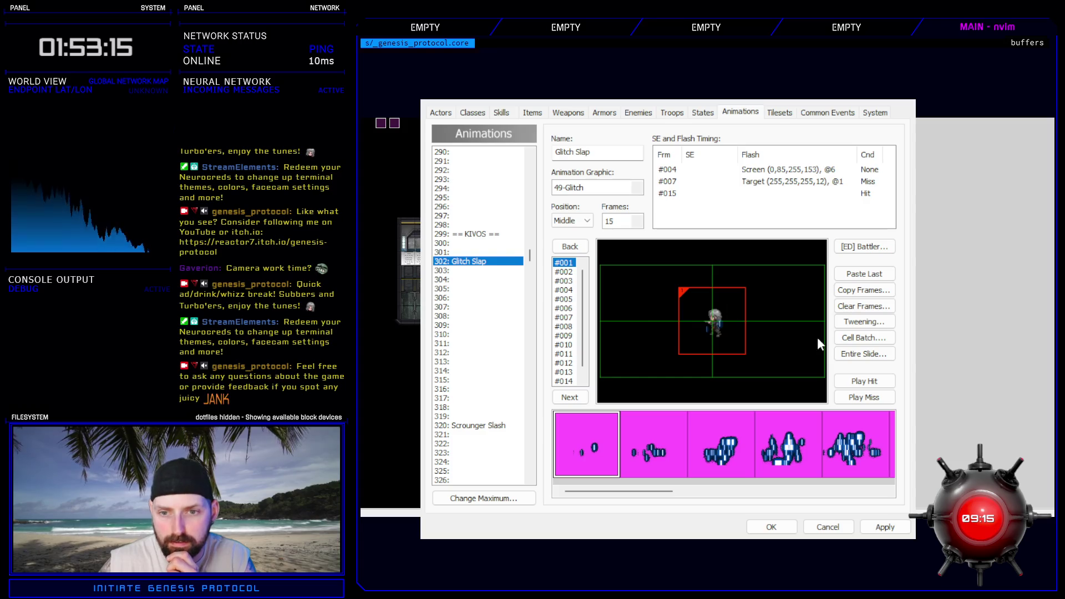
{"action": "key", "text": "Return"}
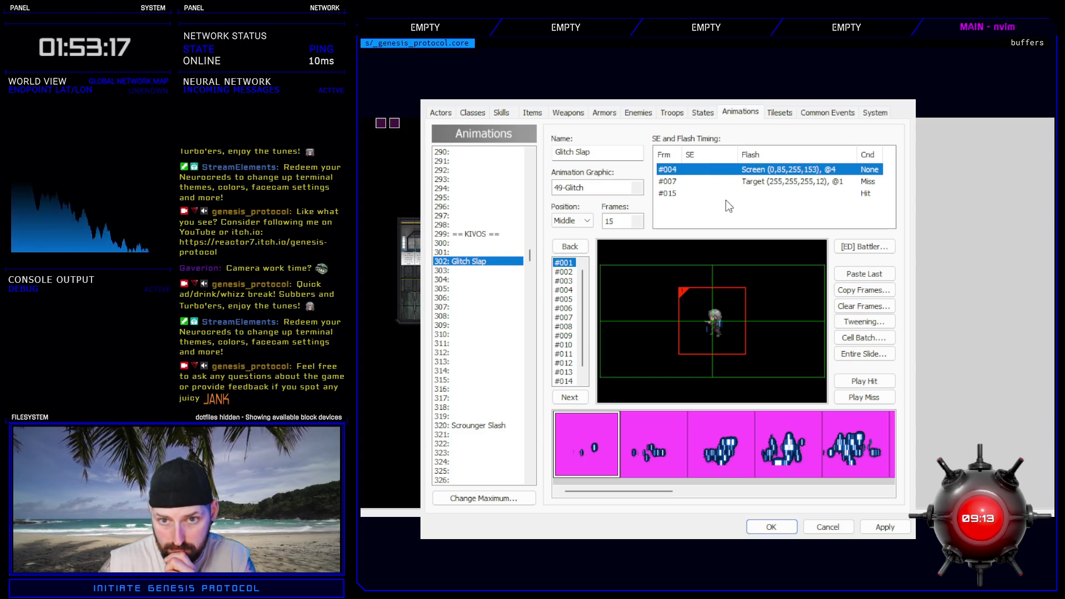
{"action": "left_click", "coordinate": [695, 205]}
{"action": "key", "text": "ctrl+v"}
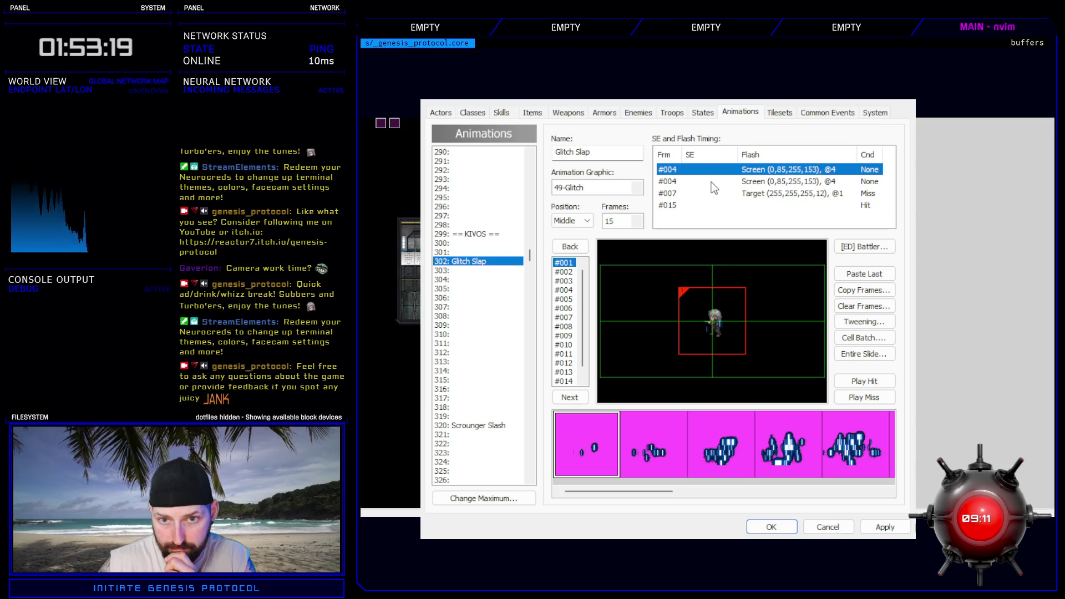
{"action": "left_click", "coordinate": [749, 210]}
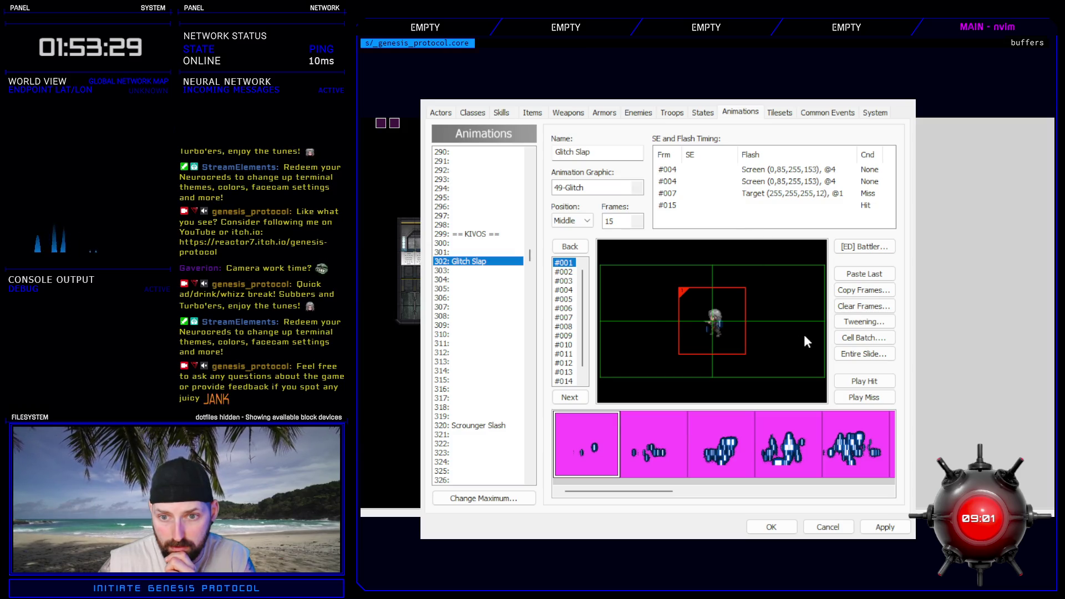
- Move the green flash to frame 6 and shorten the frame-4 blue flash to 2 frames
{"action": "left_click", "coordinate": [849, 379]}
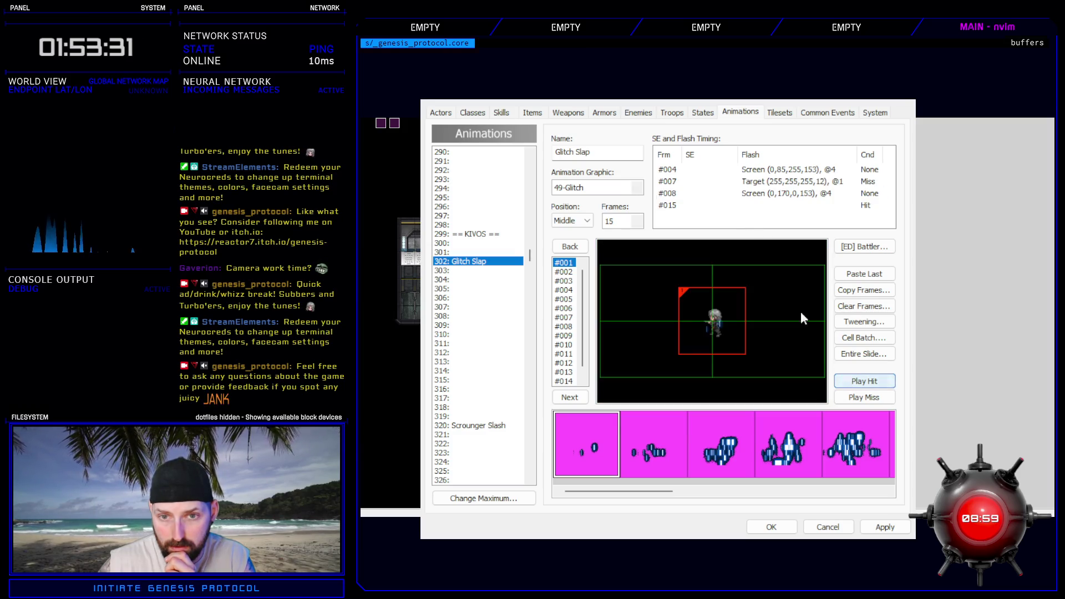
{"action": "left_click", "coordinate": [727, 194]}
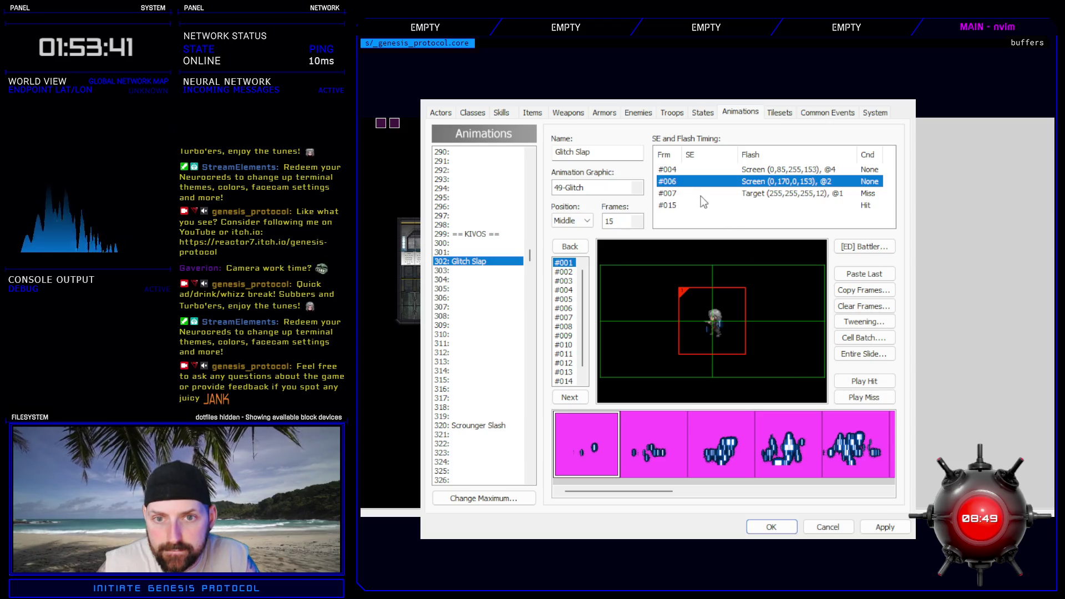
{"action": "left_click", "coordinate": [698, 171]}
{"action": "double_click", "coordinate": [698, 174]}
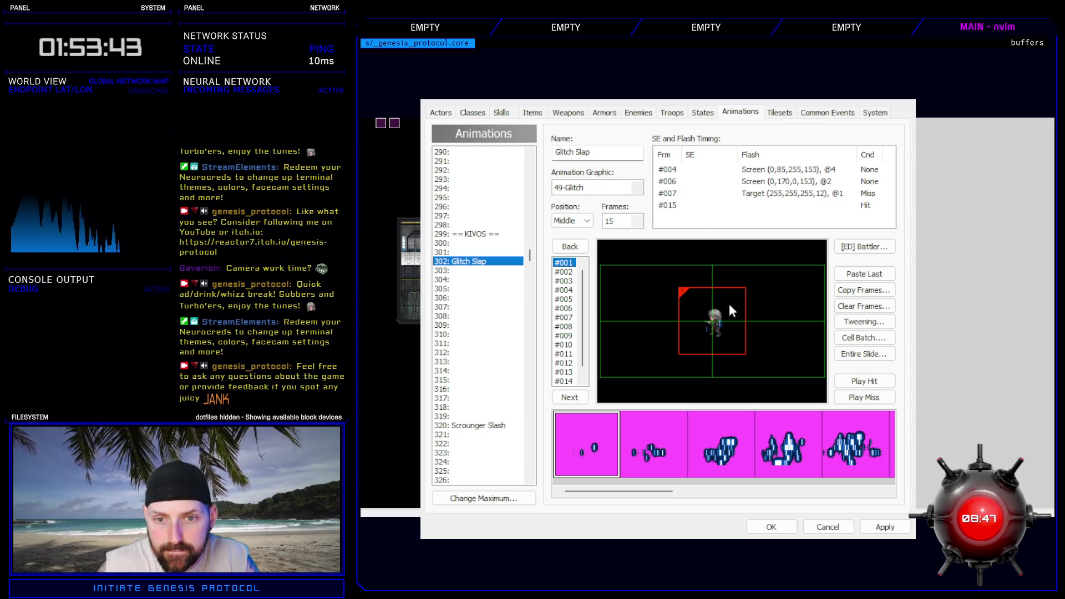
{"action": "key", "text": "Return"}
{"action": "left_click", "coordinate": [859, 380]}
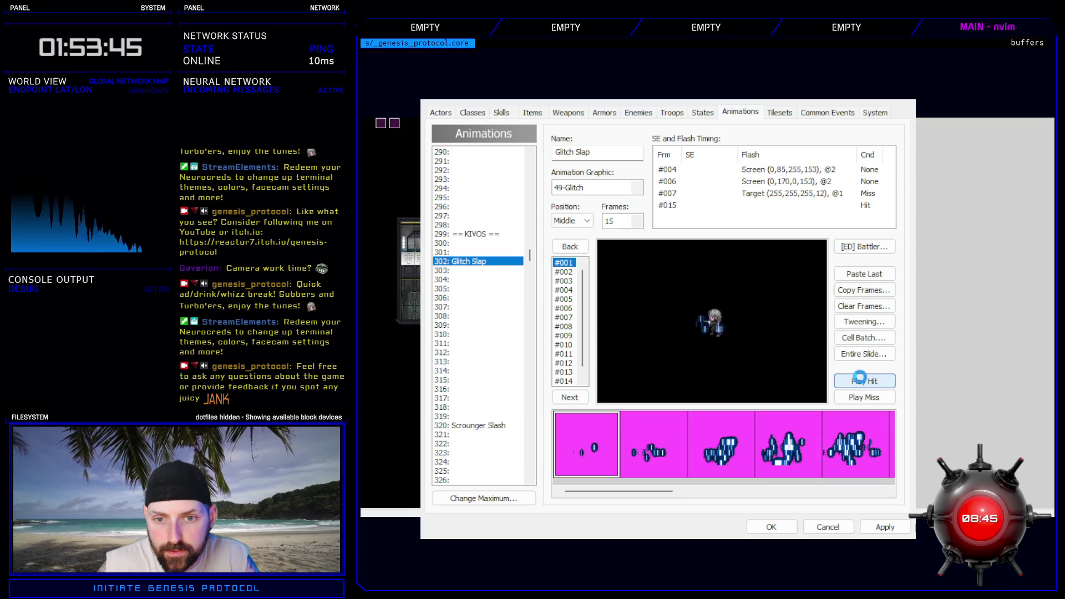
- Duplicate the green flash as a frame-8 red (204,0,0,136) flash, preview the hit, and apply
{"action": "left_click", "coordinate": [677, 183]}
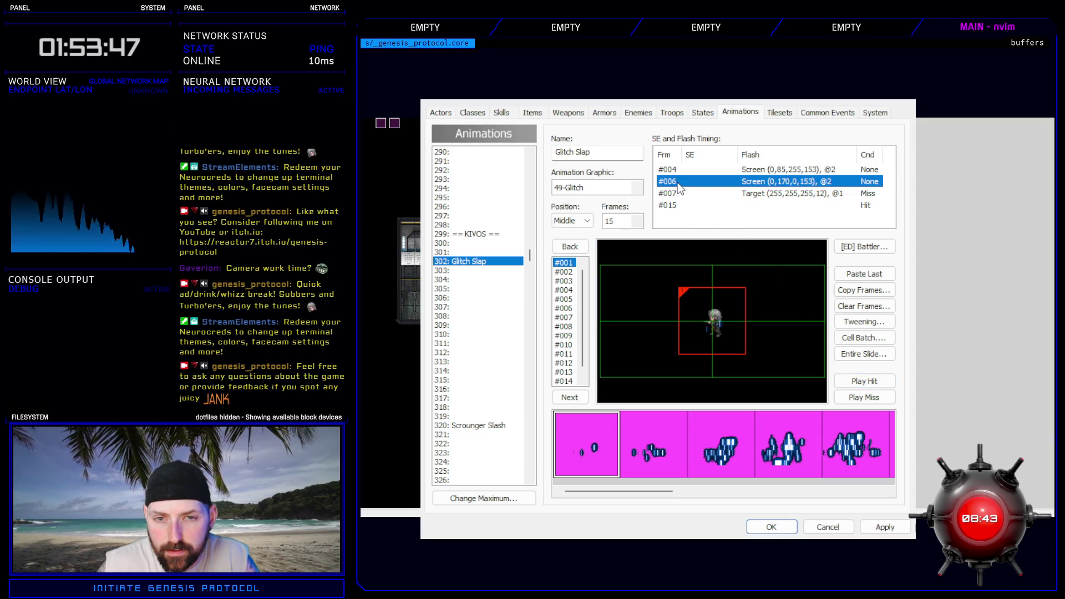
{"action": "key", "text": "ctrl+c"}
{"action": "key", "text": "ctrl+v"}
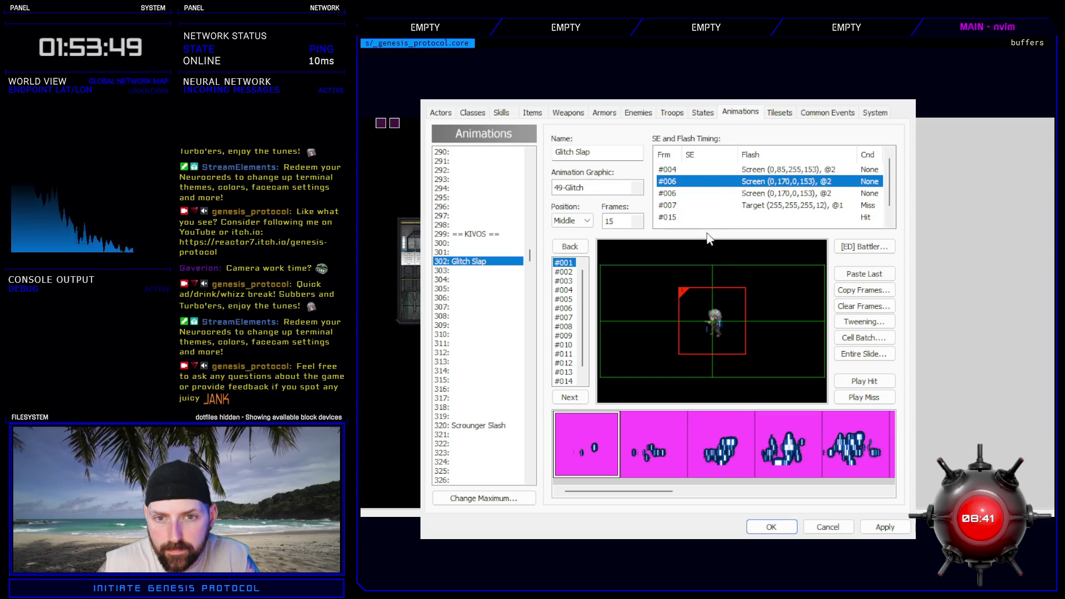
{"action": "left_click", "coordinate": [738, 247]}
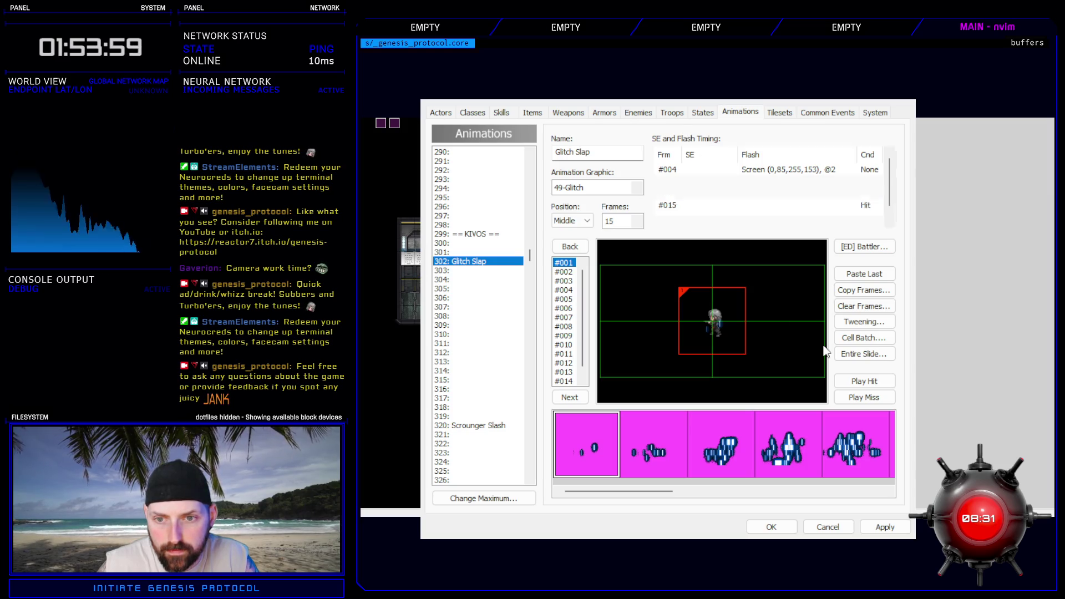
{"action": "left_click", "coordinate": [859, 380]}
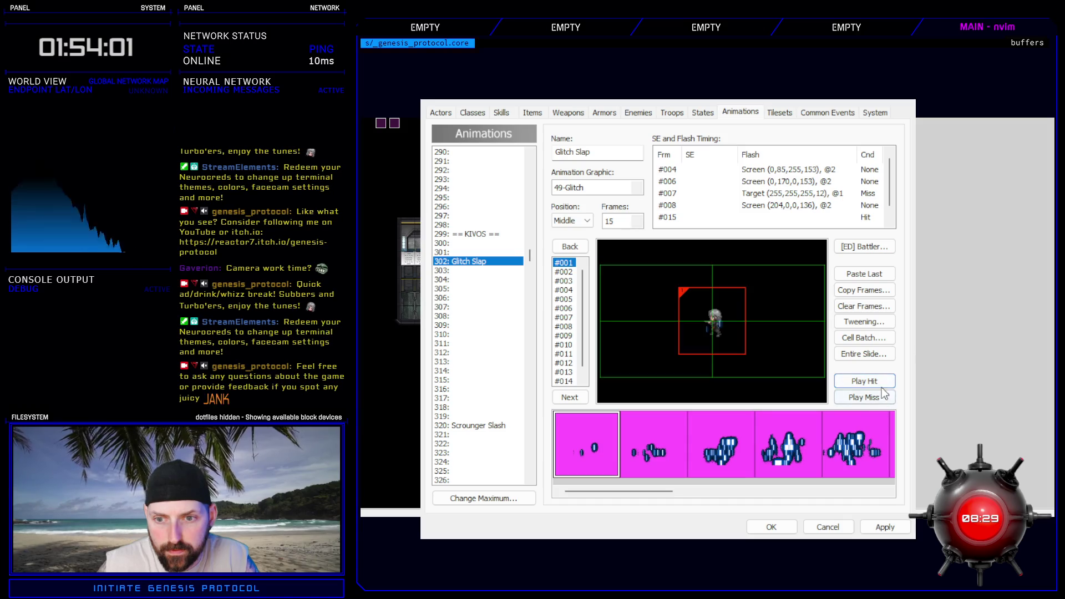
{"action": "left_click", "coordinate": [861, 382]}
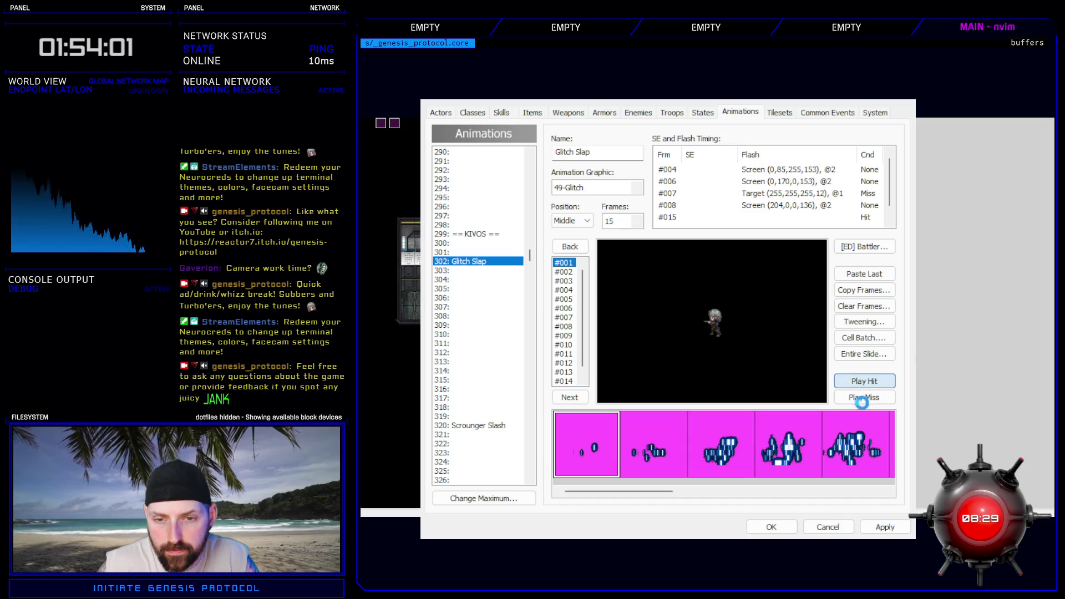
{"action": "left_click", "coordinate": [882, 526]}
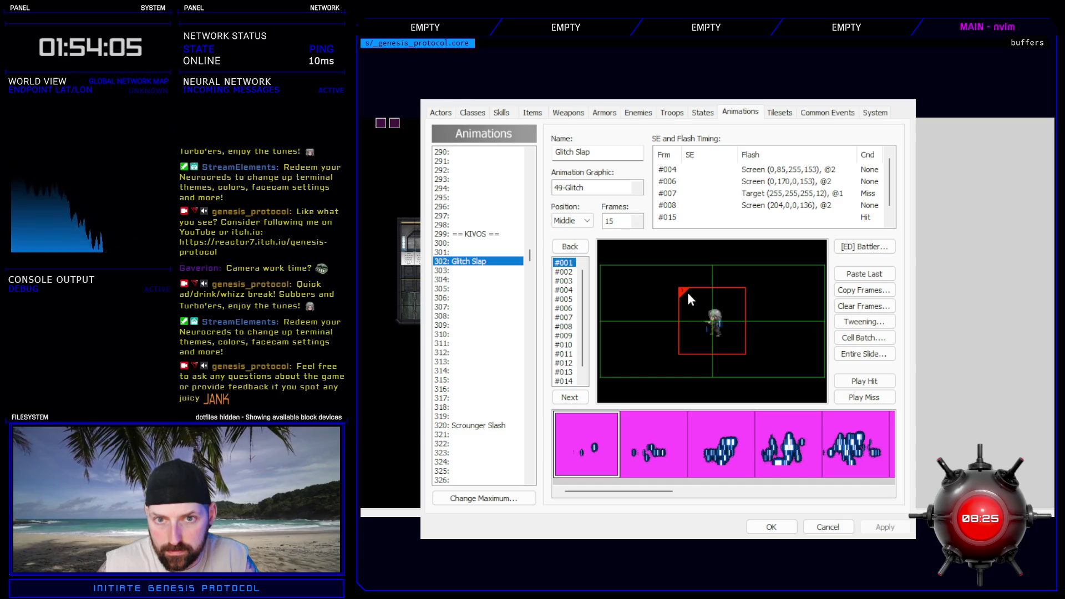
{"action": "left_click", "coordinate": [672, 112]}
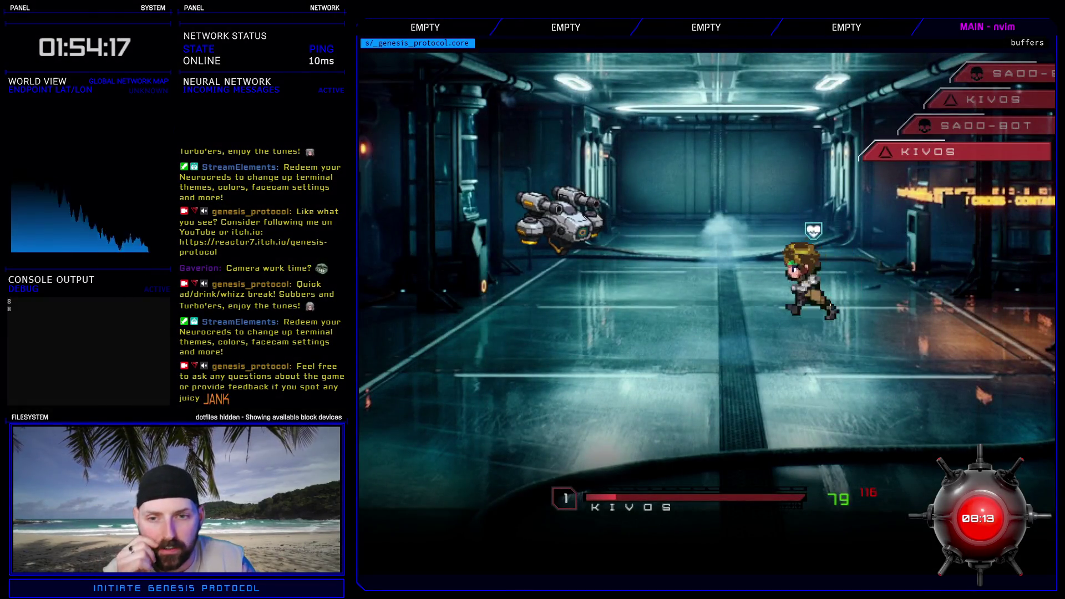
- Cast Glitch Slap on the SADO-BOT, then choose Run to end the test battle
{"action": "key", "text": "Down"}
{"action": "key", "text": "Down"}
{"action": "key", "text": "Return"}
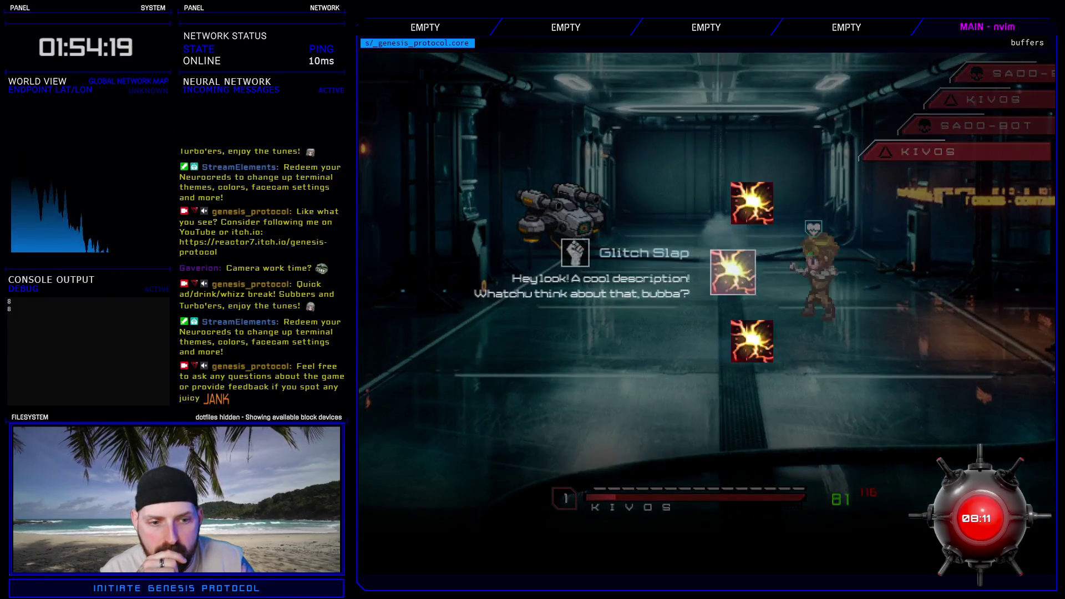
{"action": "key", "text": "Return"}
{"action": "key", "text": "Return"}
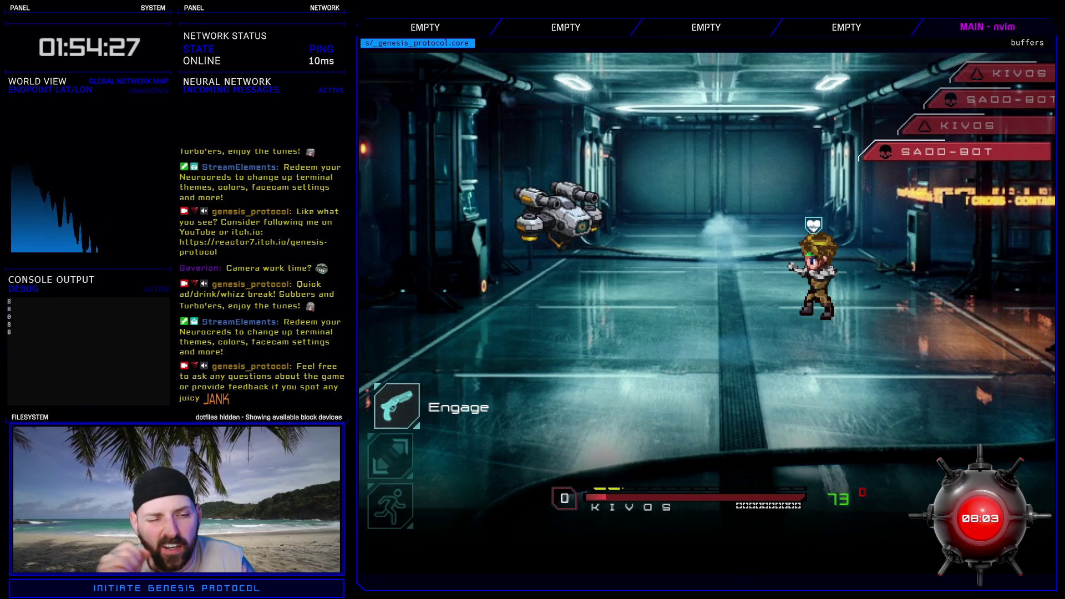
{"action": "key", "text": "Down"}
{"action": "key", "text": "Down"}
{"action": "key", "text": "Return"}
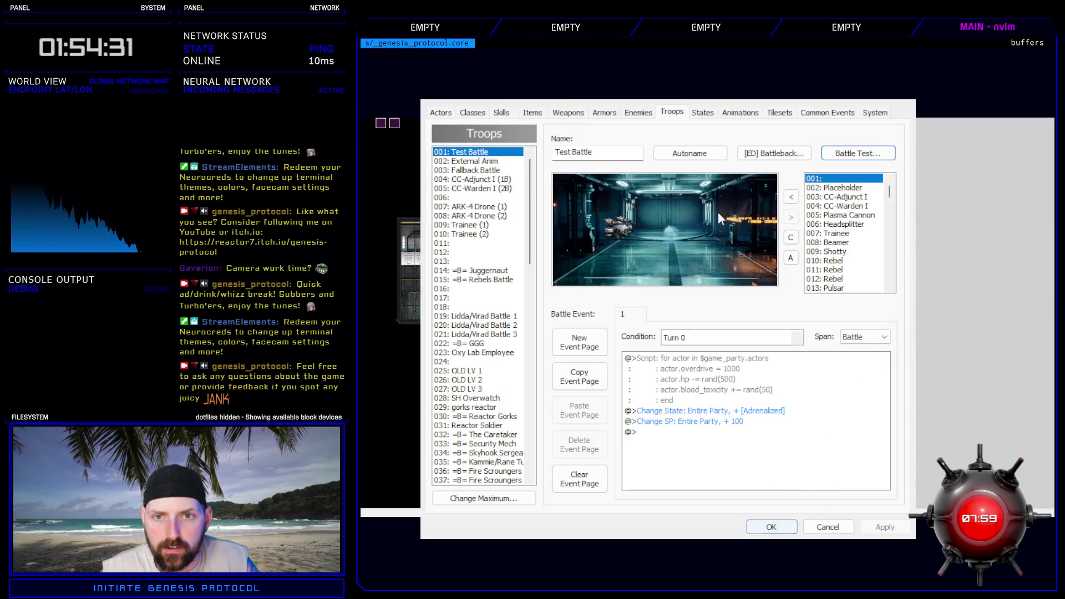
- Give Glitch Slap a white (255,255,255,5) screen flash at frame 5 and apply the change
{"action": "left_click", "coordinate": [738, 113]}
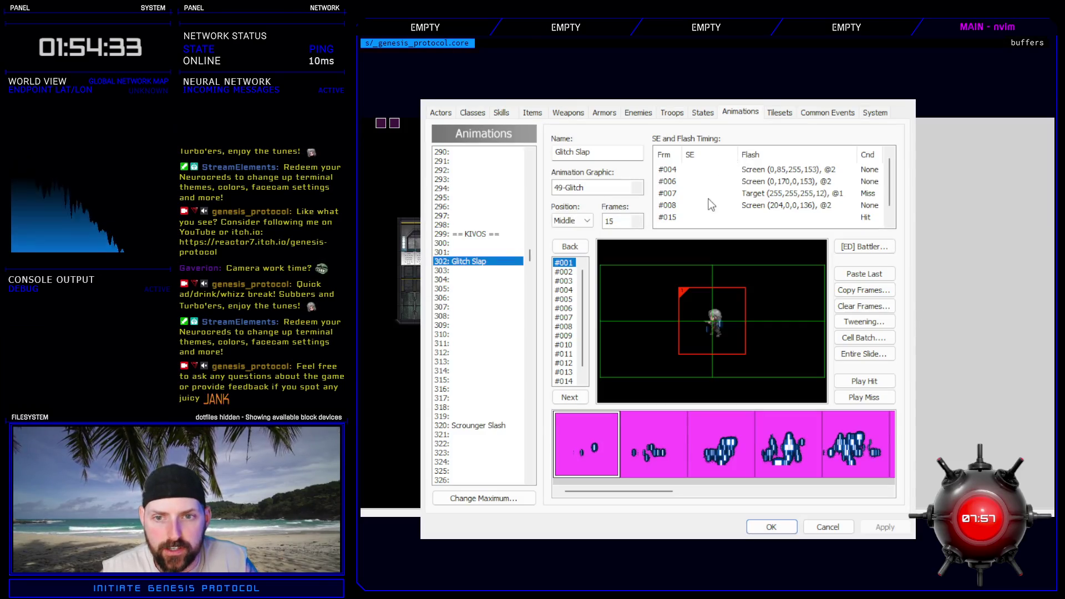
{"action": "left_click", "coordinate": [690, 220]}
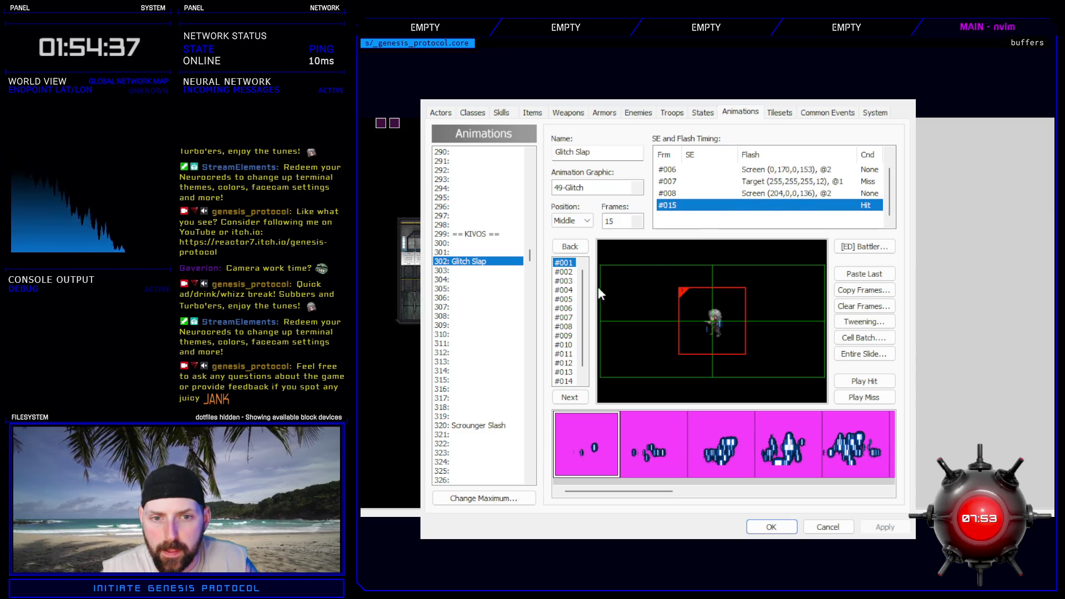
{"action": "left_click", "coordinate": [566, 353]}
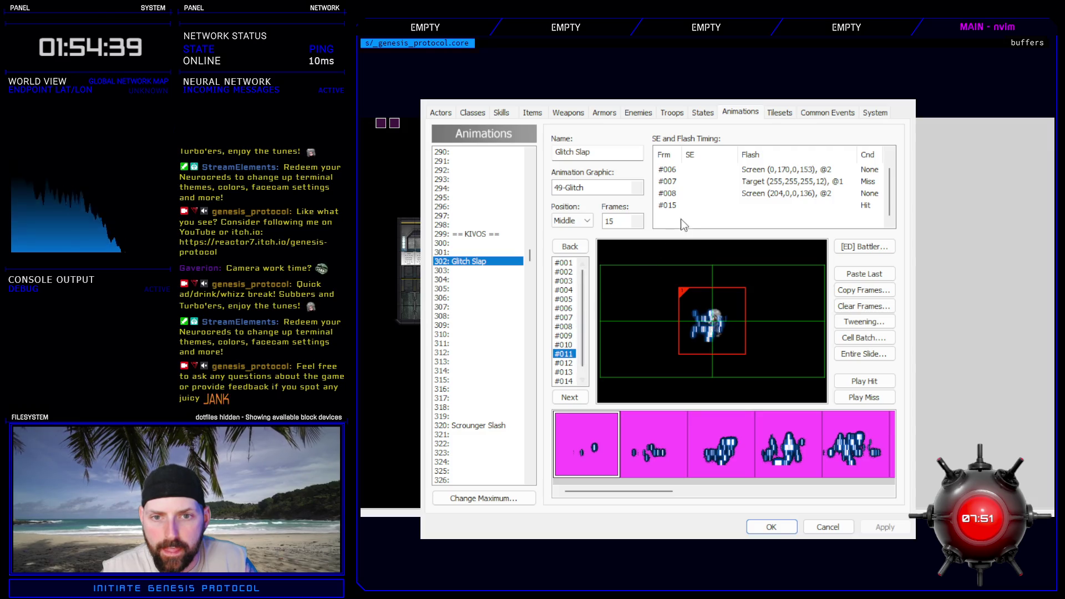
{"action": "scroll", "coordinate": [683, 219], "scroll_direction": "up", "scroll_amount": 1}
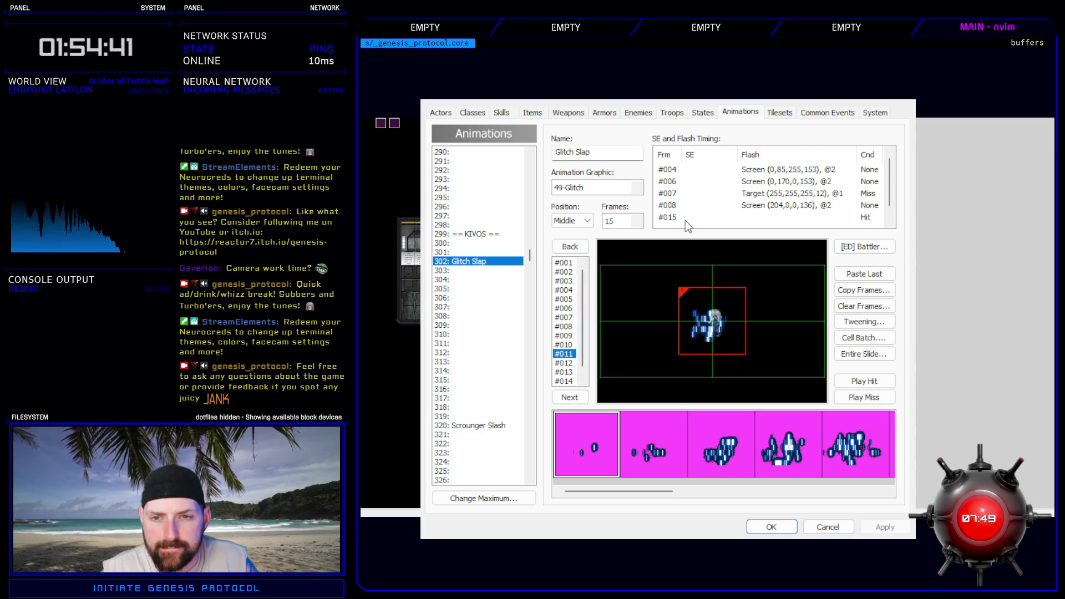
{"action": "scroll", "coordinate": [684, 221], "scroll_direction": "down", "scroll_amount": 1}
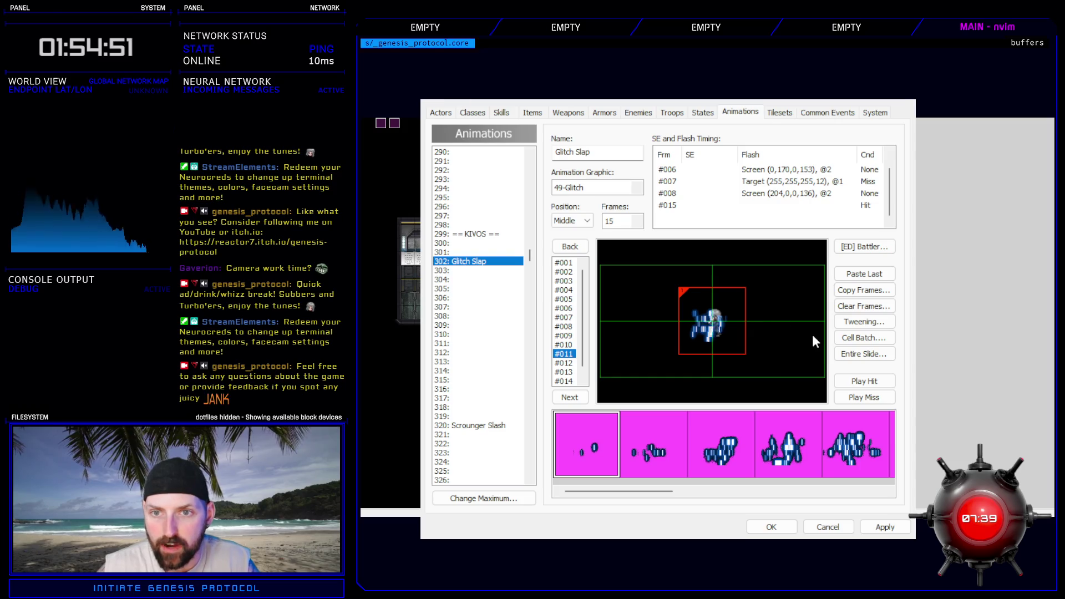
{"action": "scroll", "coordinate": [813, 334], "scroll_direction": "up", "scroll_amount": 1}
{"action": "left_click", "coordinate": [885, 527]}
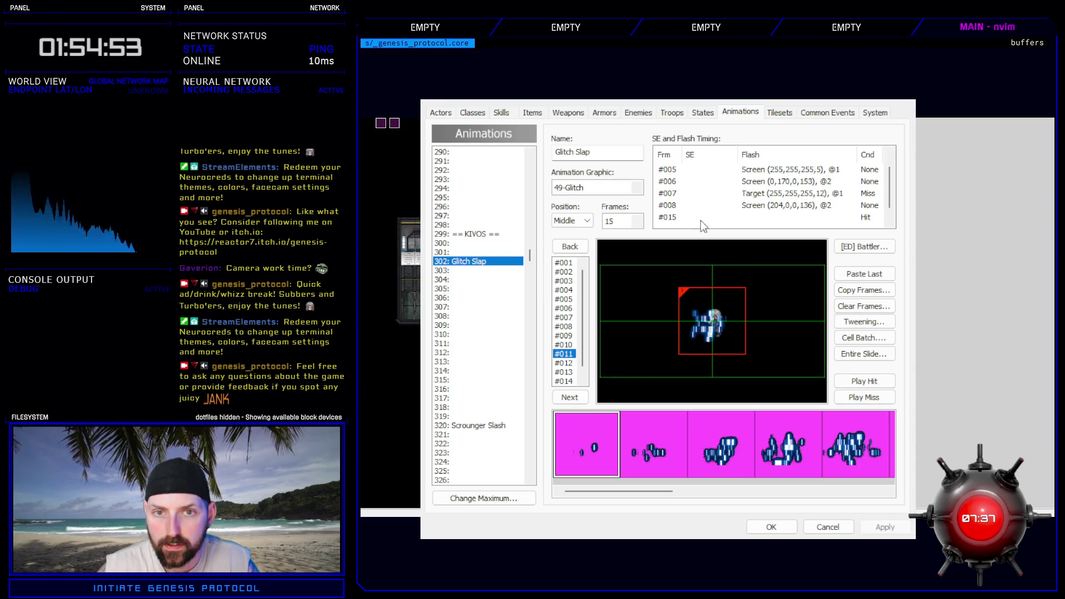
{"action": "left_click", "coordinate": [683, 115]}
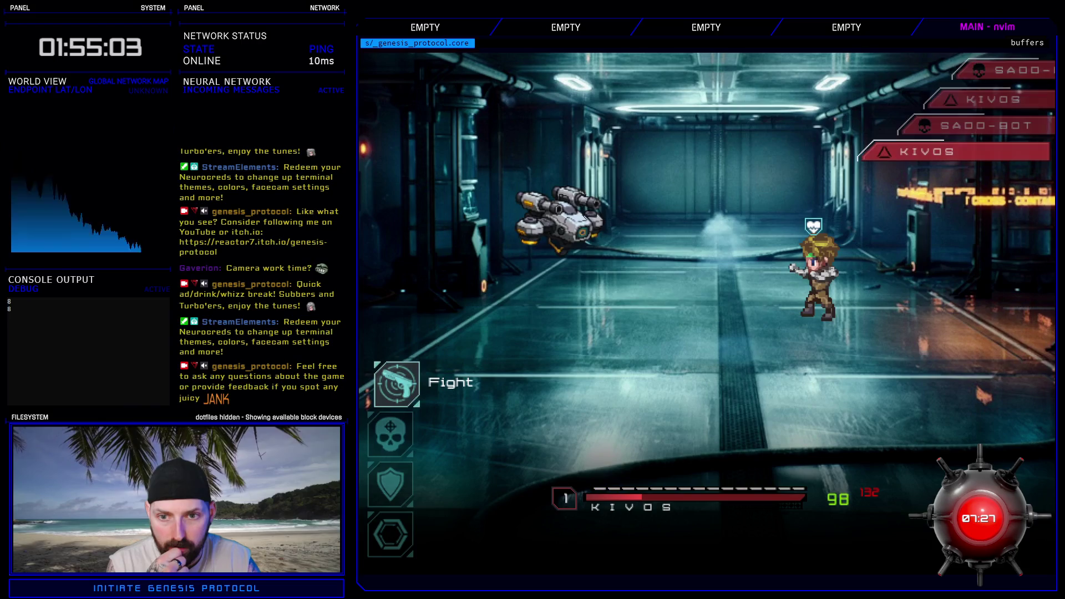
- Attack in the test battle, close it, and review the Animations and States tabs
{"action": "key", "text": "Return"}
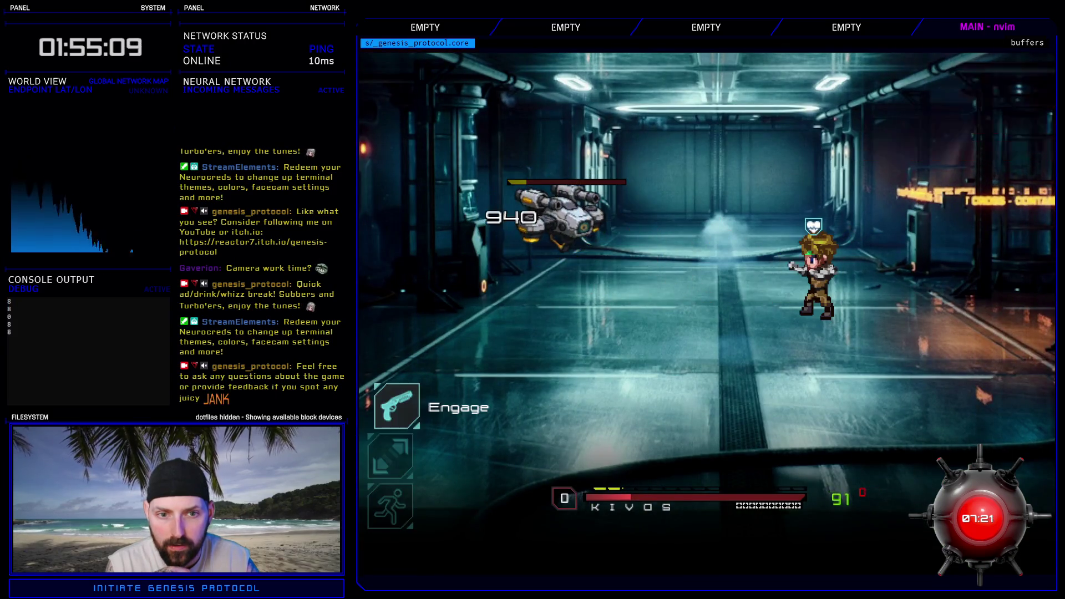
{"action": "key", "text": "alt+F4"}
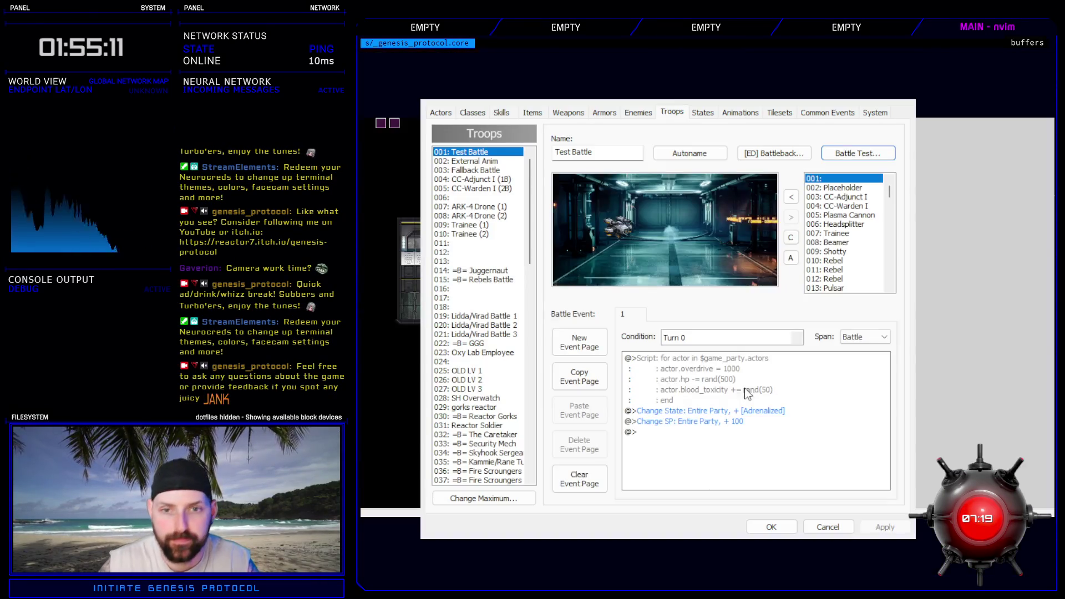
{"action": "left_click", "coordinate": [741, 113]}
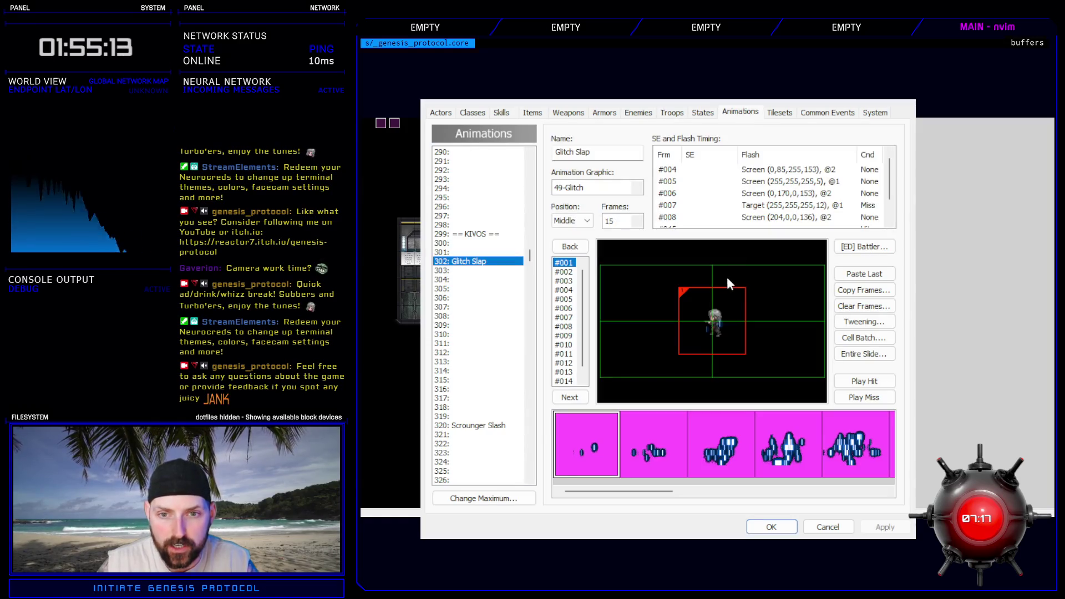
{"action": "left_click", "coordinate": [747, 209]}
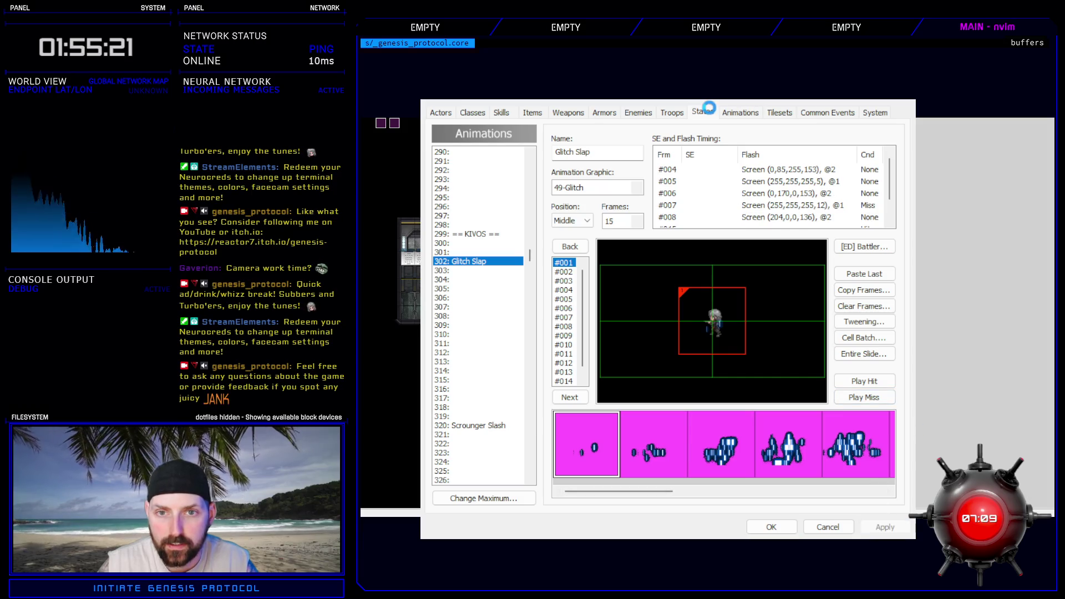
{"action": "left_click", "coordinate": [702, 112]}
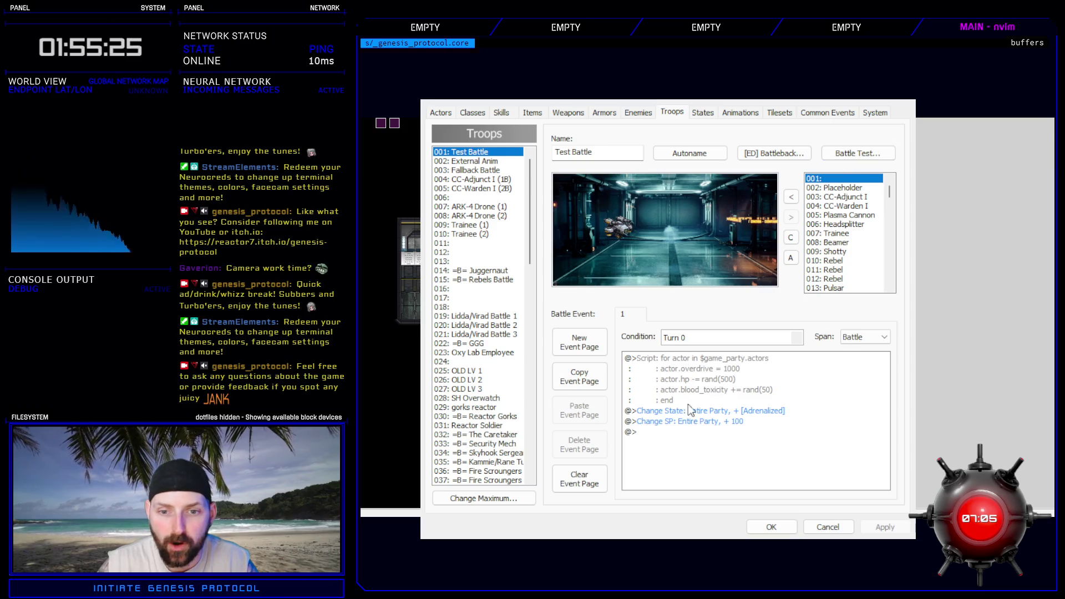
- Rerun the Test Battle troop, cast Glitch Slap from RAGE, then close the test
{"action": "double_click", "coordinate": [700, 416]}
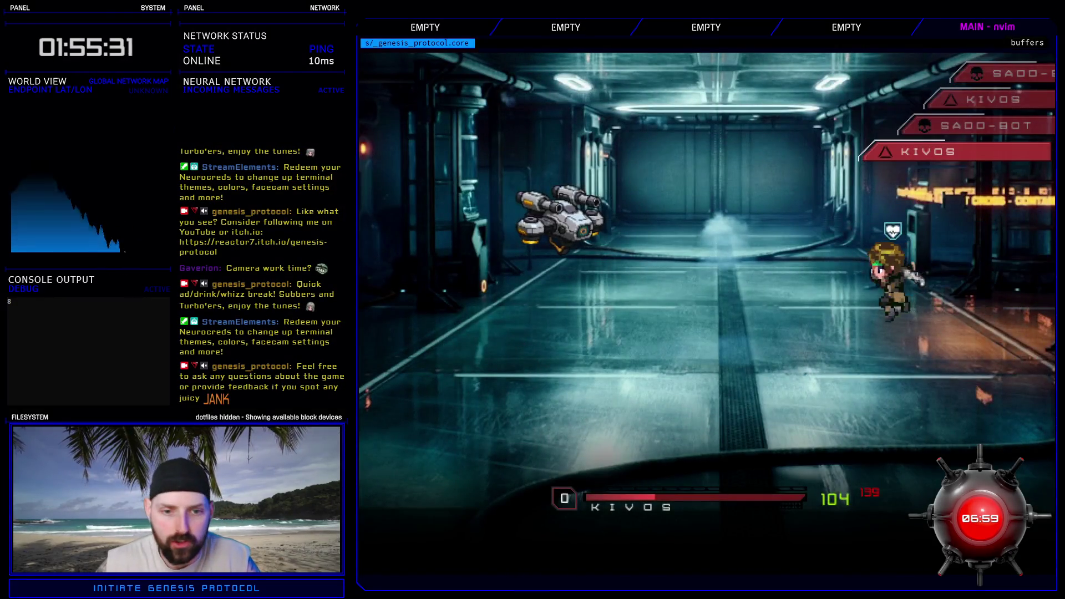
{"action": "key", "text": "Down"}
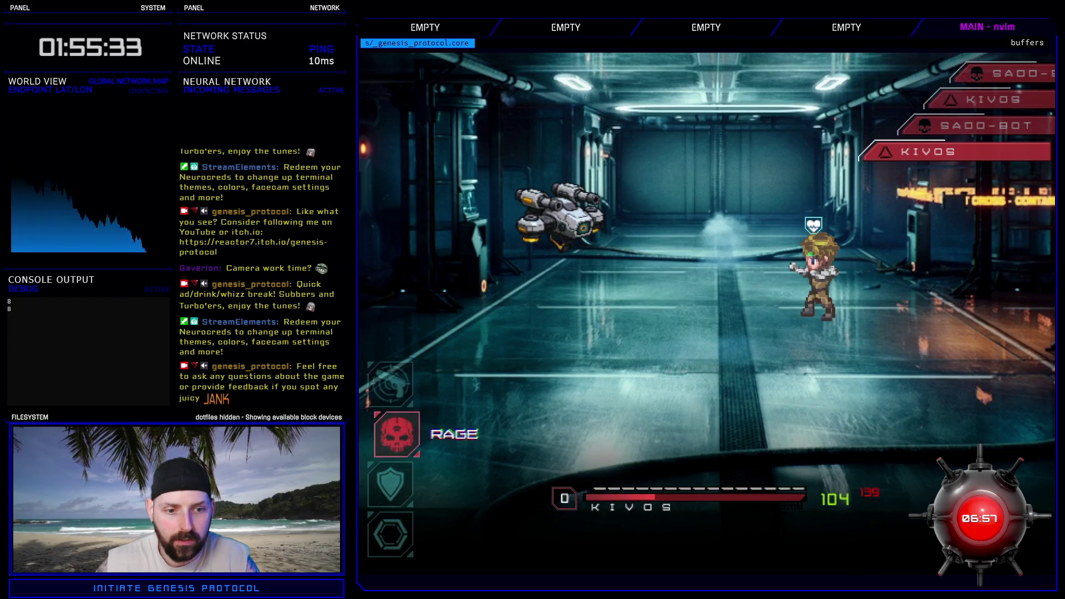
{"action": "key", "text": "Return"}
{"action": "key", "text": "Return"}
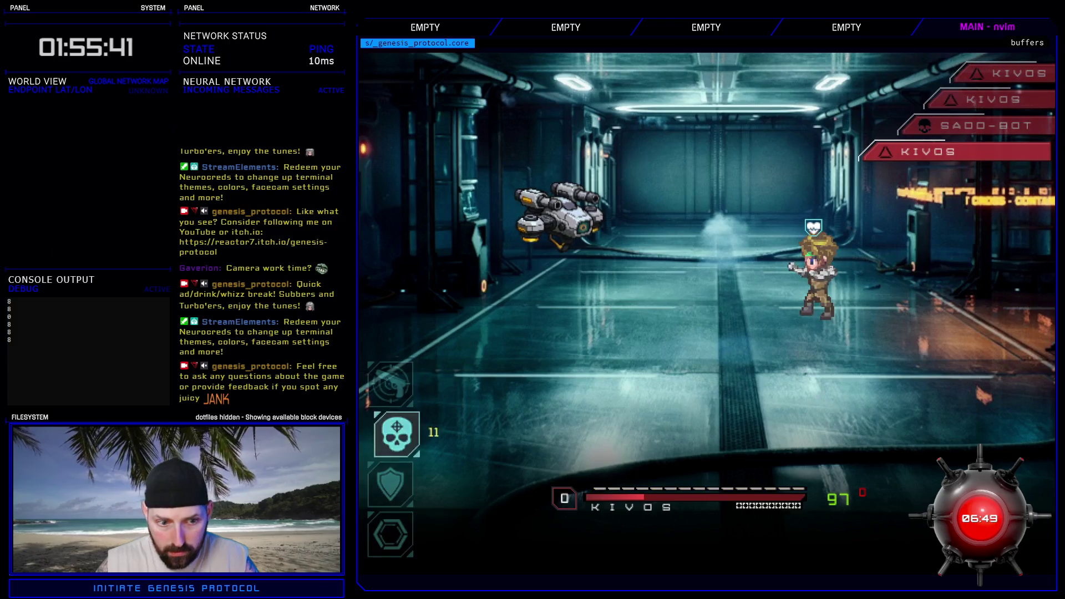
{"action": "key", "text": "Down"}
{"action": "key", "text": "Down"}
{"action": "left_click", "coordinate": [1040, 51]}
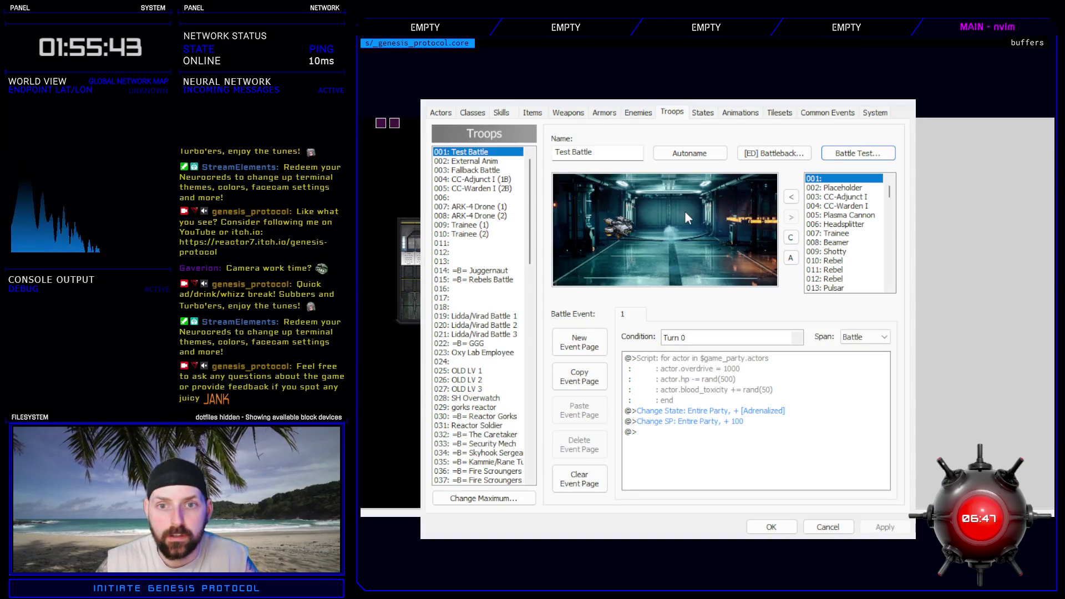
- Return to the Animations tab and view 302: Glitch Slap's frame-5 white flash row
{"action": "left_click", "coordinate": [738, 113]}
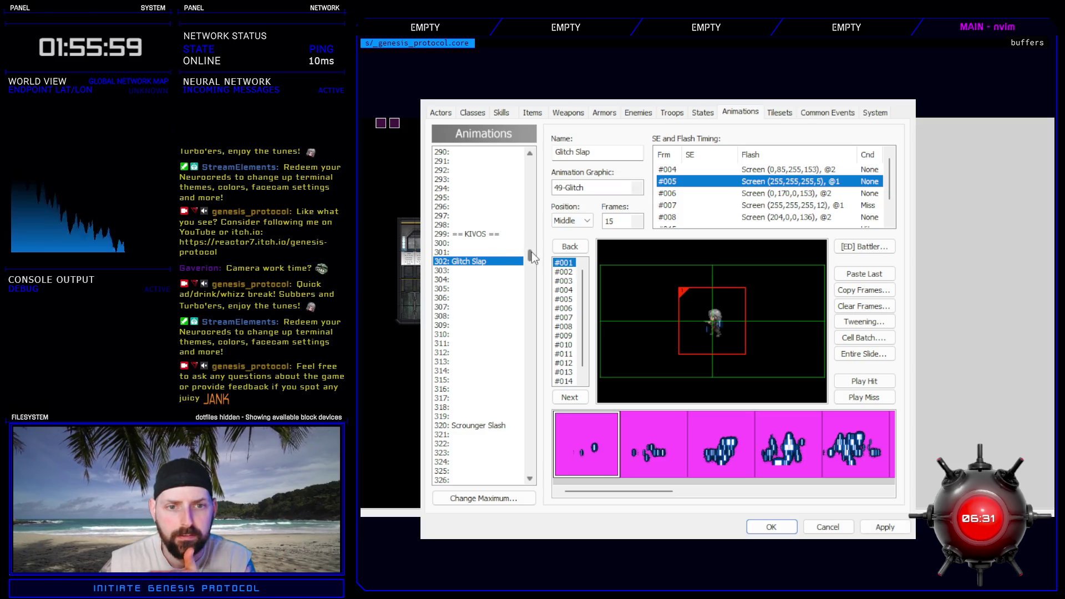
{"action": "mouse_move", "coordinate": [531, 251]}
{"action": "left_mouse_down"}
{"action": "mouse_move", "coordinate": [547, 164]}
{"action": "mouse_move", "coordinate": [539, 261]}
{"action": "mouse_move", "coordinate": [527, 228]}
{"action": "mouse_move", "coordinate": [515, 310]}
{"action": "left_mouse_up"}
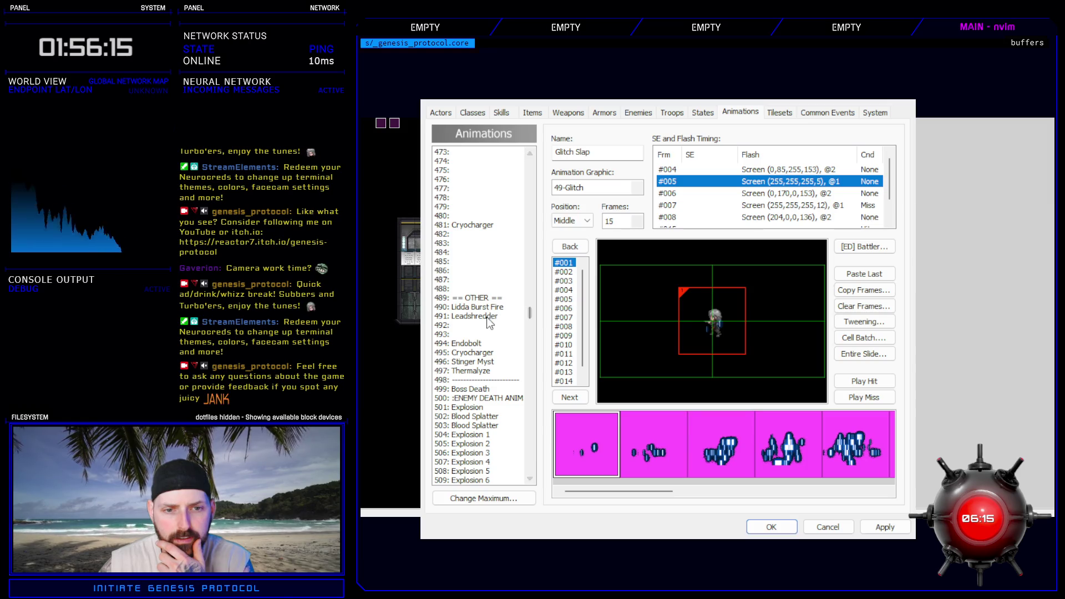
- Inspect 491: Leadshredder's frame-2 white flash timing for comparison
{"action": "left_click", "coordinate": [488, 316]}
{"action": "left_click", "coordinate": [787, 171]}
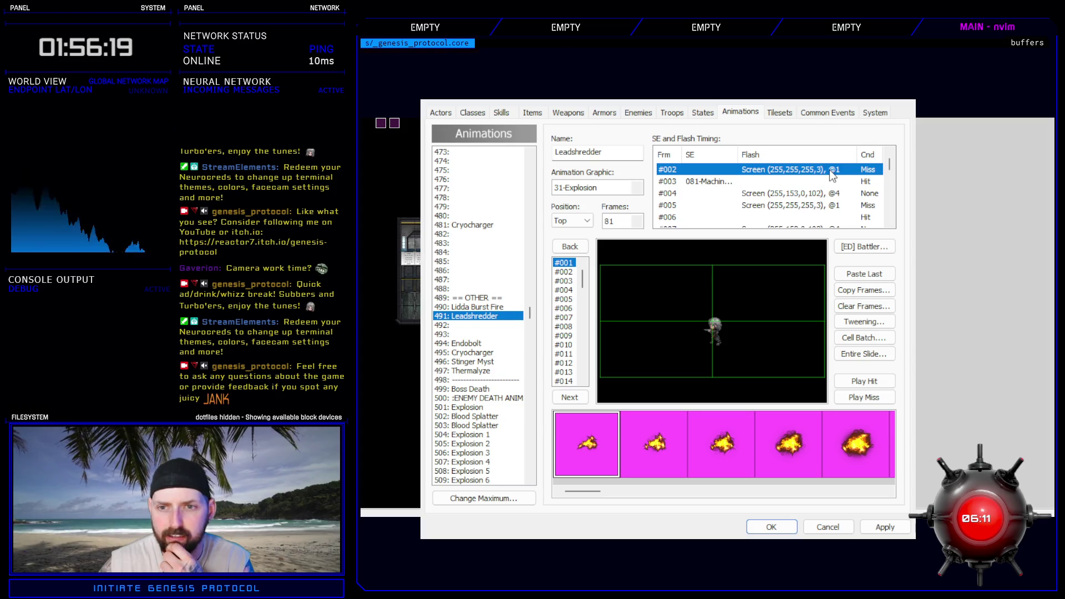
{"action": "left_click", "coordinate": [889, 177]}
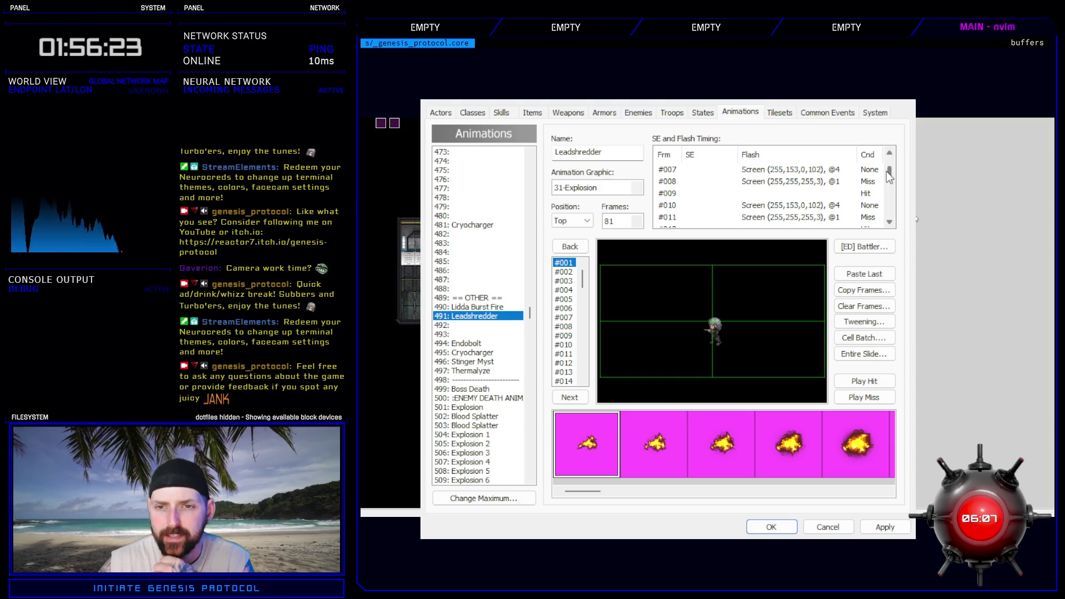
{"action": "scroll", "coordinate": [881, 206], "scroll_direction": "up", "scroll_amount": 2}
{"action": "left_click", "coordinate": [882, 169]}
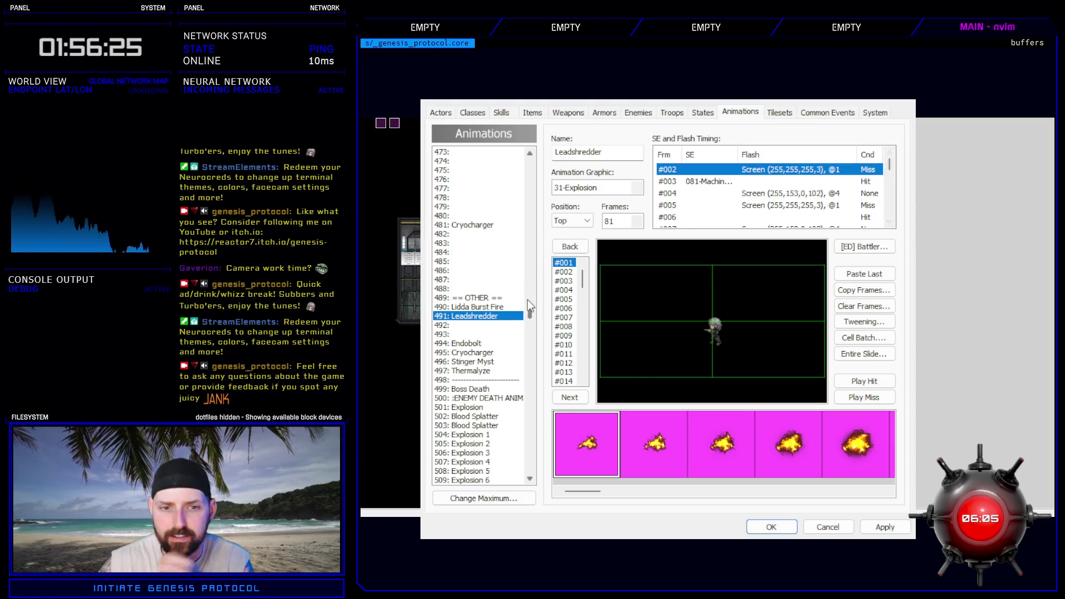
{"action": "mouse_move", "coordinate": [530, 306]}
{"action": "left_mouse_down"}
{"action": "mouse_move", "coordinate": [539, 221]}
{"action": "mouse_move", "coordinate": [541, 253]}
{"action": "left_mouse_up"}
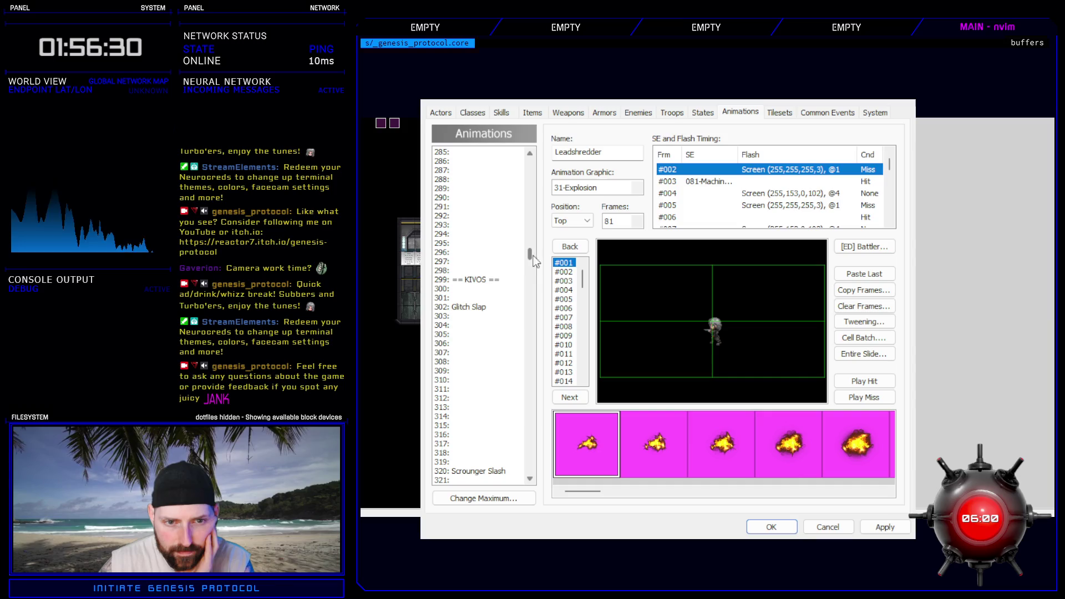
- Set Glitch Slap's frame-5 white flash condition to Miss and apply the change
{"action": "left_click", "coordinate": [477, 309]}
{"action": "double_click", "coordinate": [788, 182]}
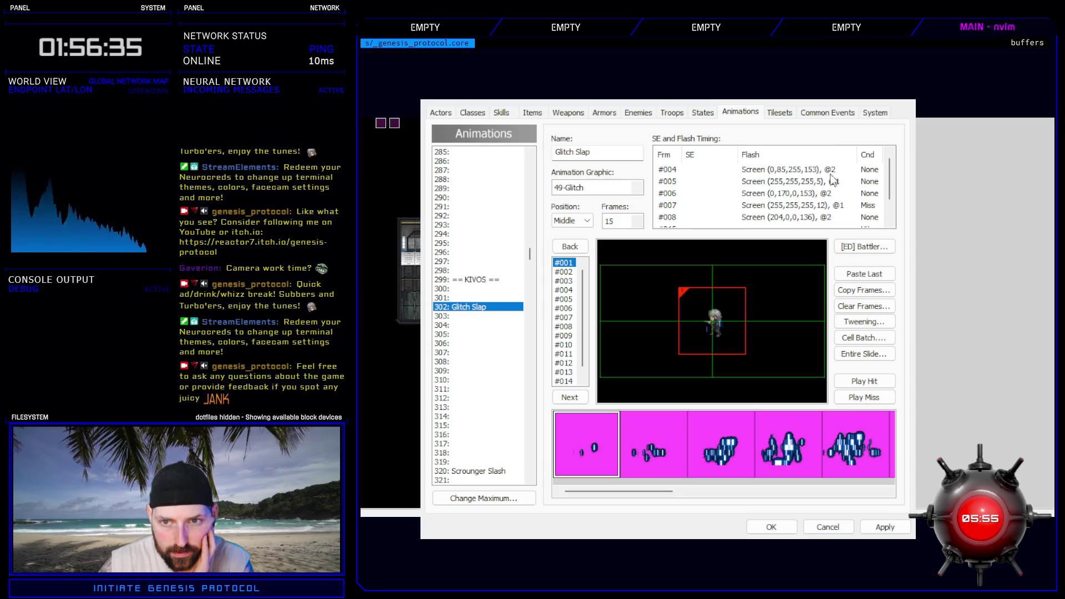
{"action": "key", "text": "Return"}
{"action": "left_click", "coordinate": [888, 533]}
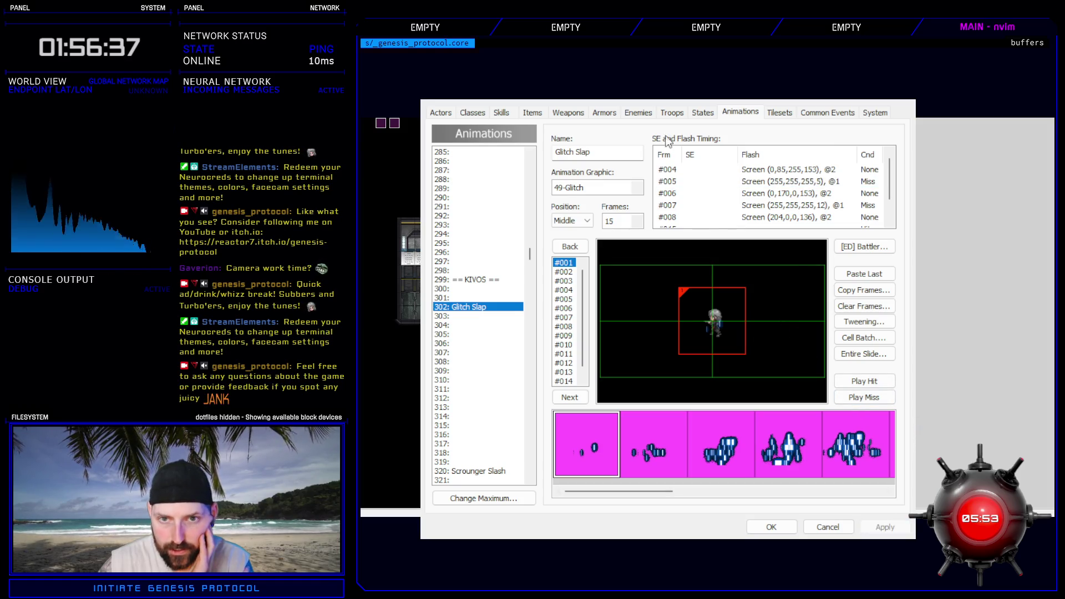
{"action": "left_click", "coordinate": [672, 112]}
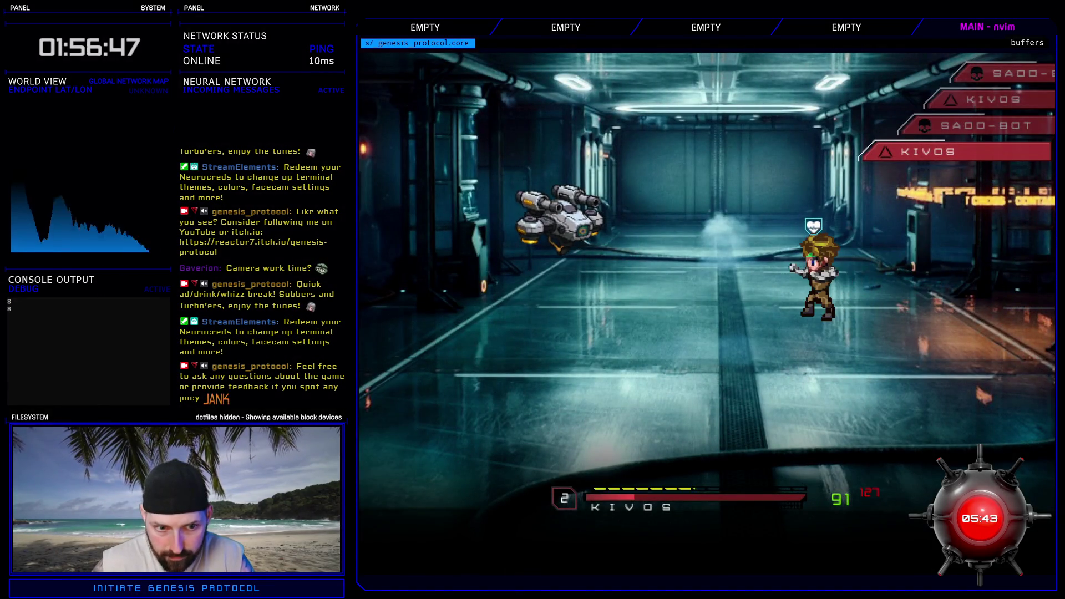
- Cast Glitch Slap on the SADD-BOT, then choose Run to escape the test battle
{"action": "key", "text": "Down"}
{"action": "key", "text": "Return"}
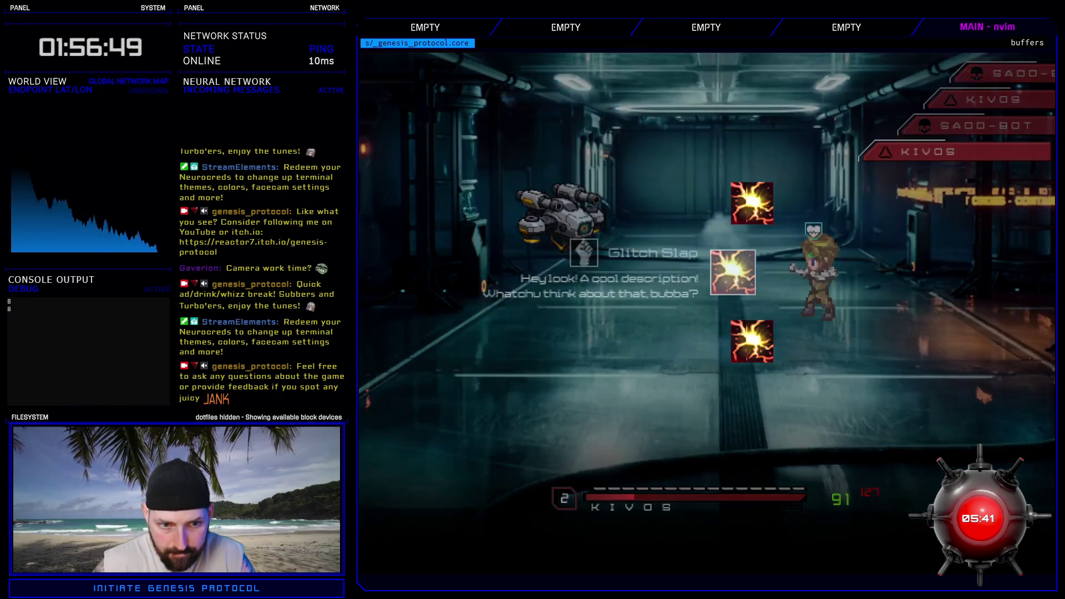
{"action": "key", "text": "Return"}
{"action": "key", "text": "Return"}
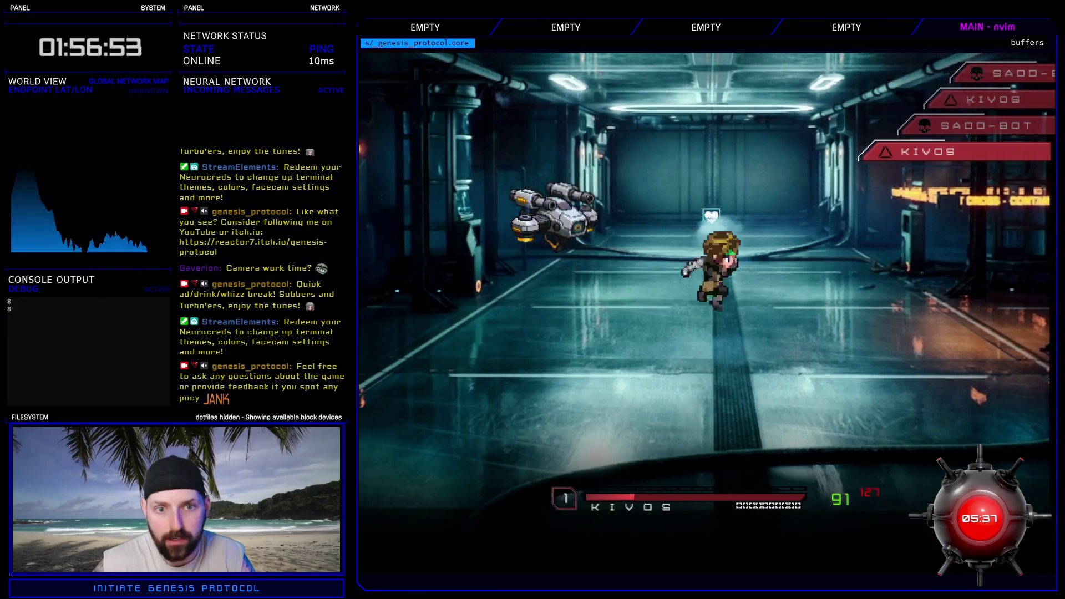
{"action": "key", "text": "Down"}
{"action": "key", "text": "Down"}
{"action": "key", "text": "Return"}
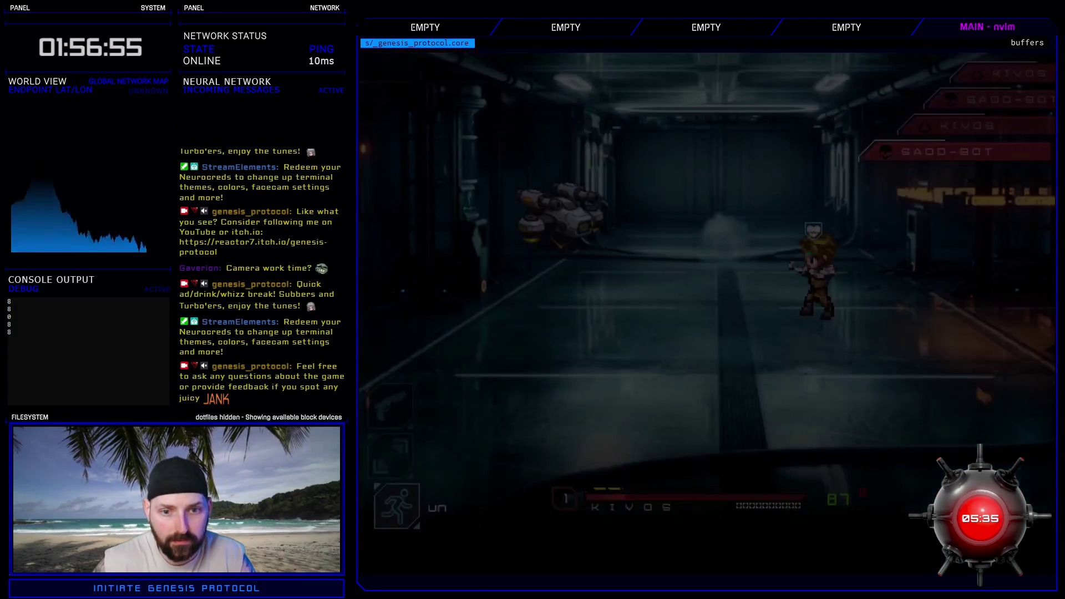
- Recolour Glitch Slap's frame-4 flash and set the frame-6 flash to (0,221,85,150)
{"action": "left_click", "coordinate": [740, 112]}
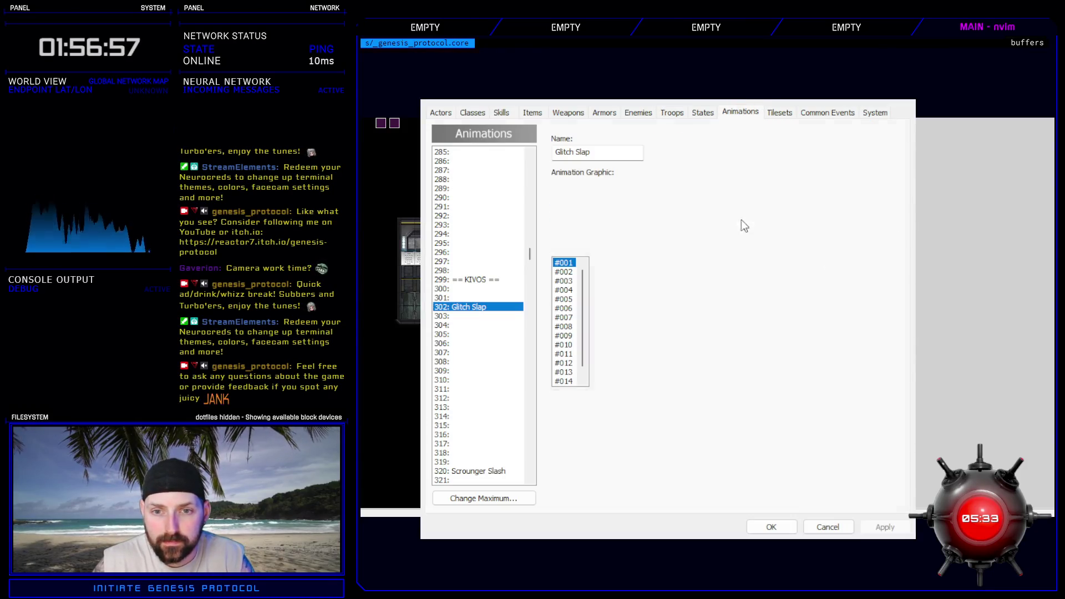
{"action": "left_click", "coordinate": [796, 173]}
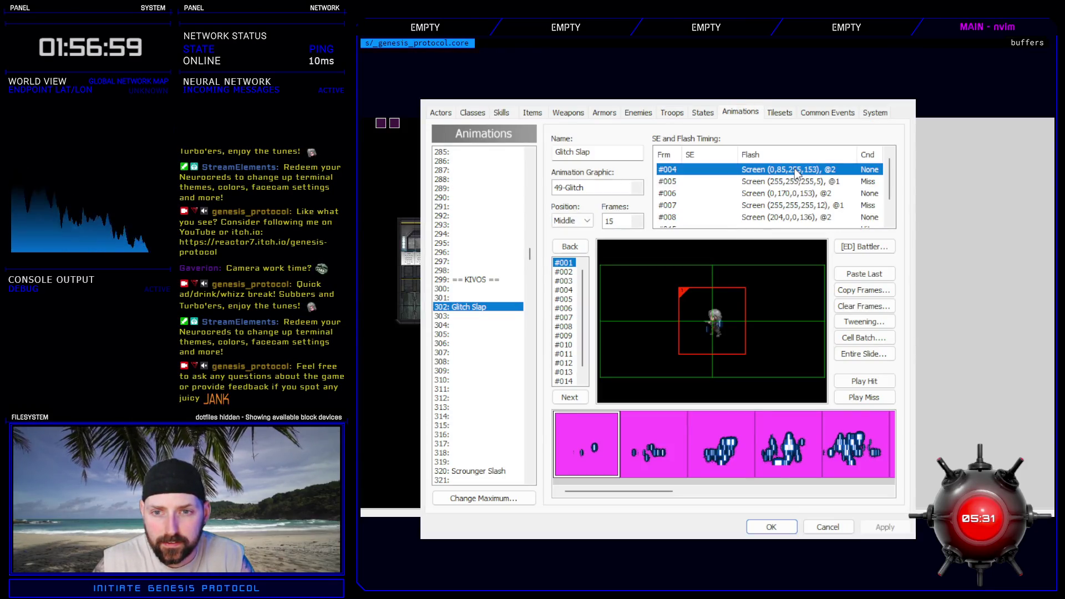
{"action": "left_click", "coordinate": [812, 272]}
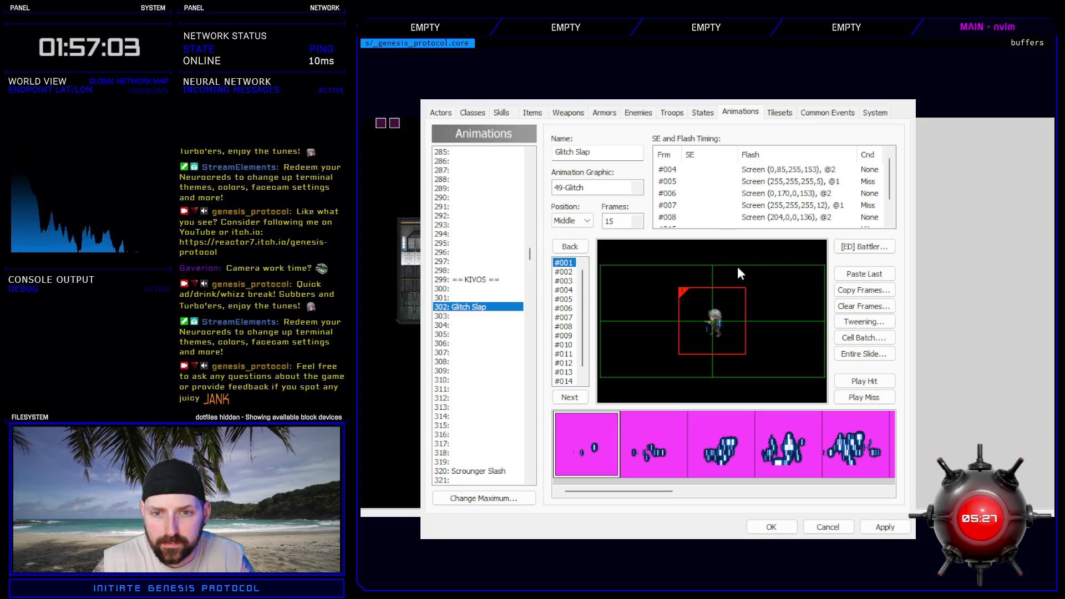
{"action": "key", "text": "Return"}
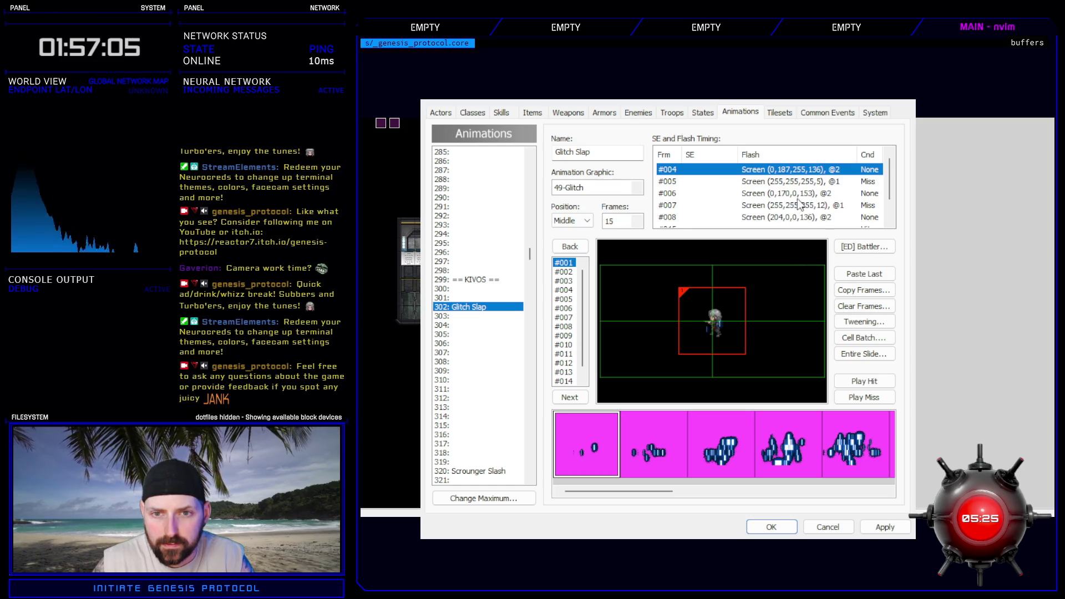
{"action": "left_click", "coordinate": [788, 195]}
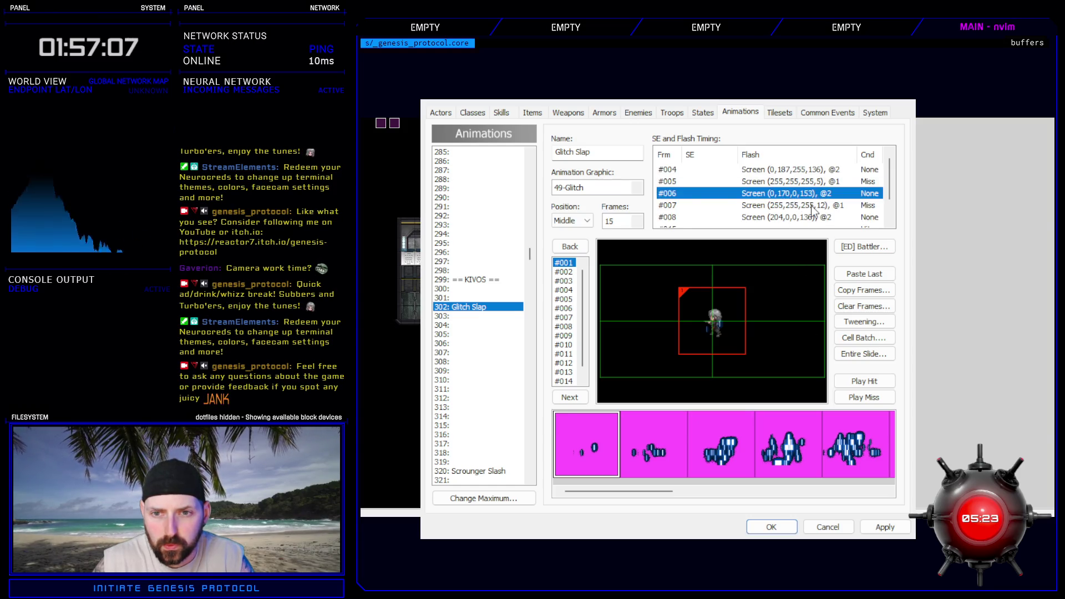
{"action": "left_click", "coordinate": [784, 298]}
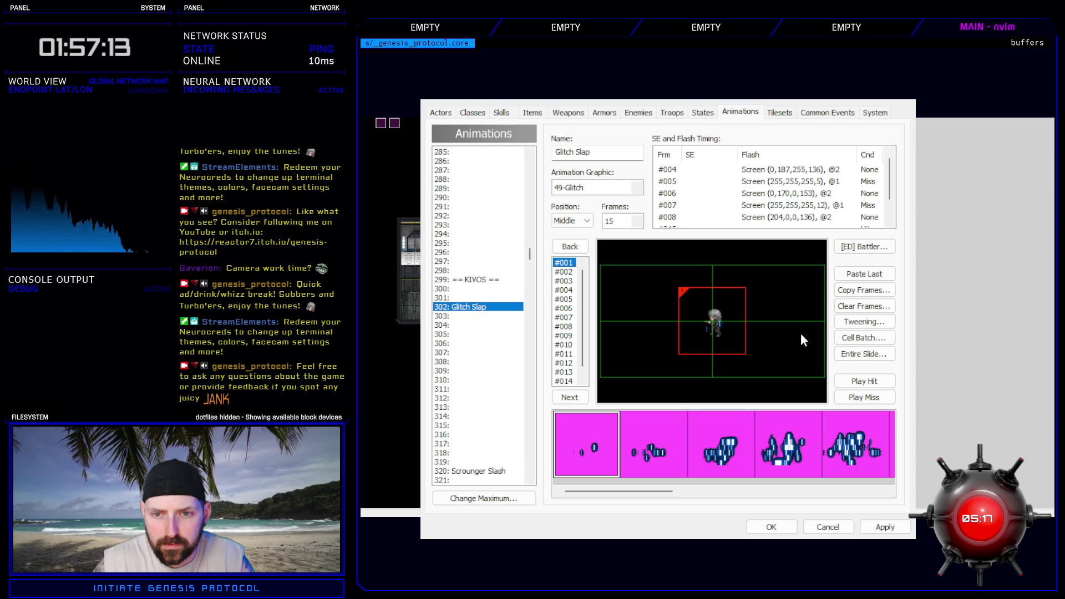
{"action": "key", "text": "Return"}
- Set the frame-8 flash to (255,0,0,119), apply, and launch a battle test
{"action": "left_click", "coordinate": [791, 217]}
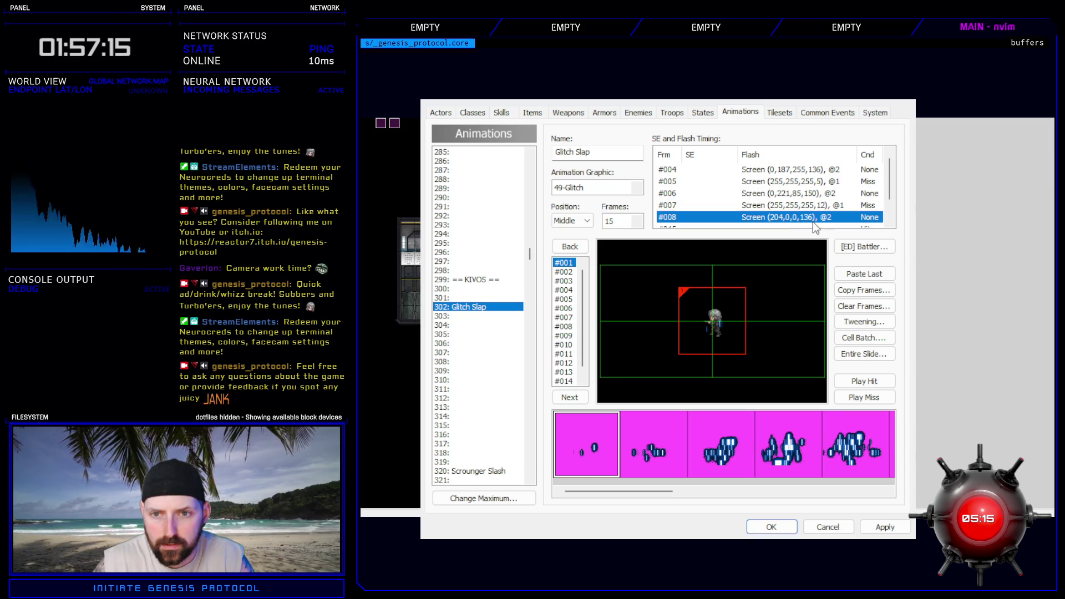
{"action": "left_click", "coordinate": [774, 243]}
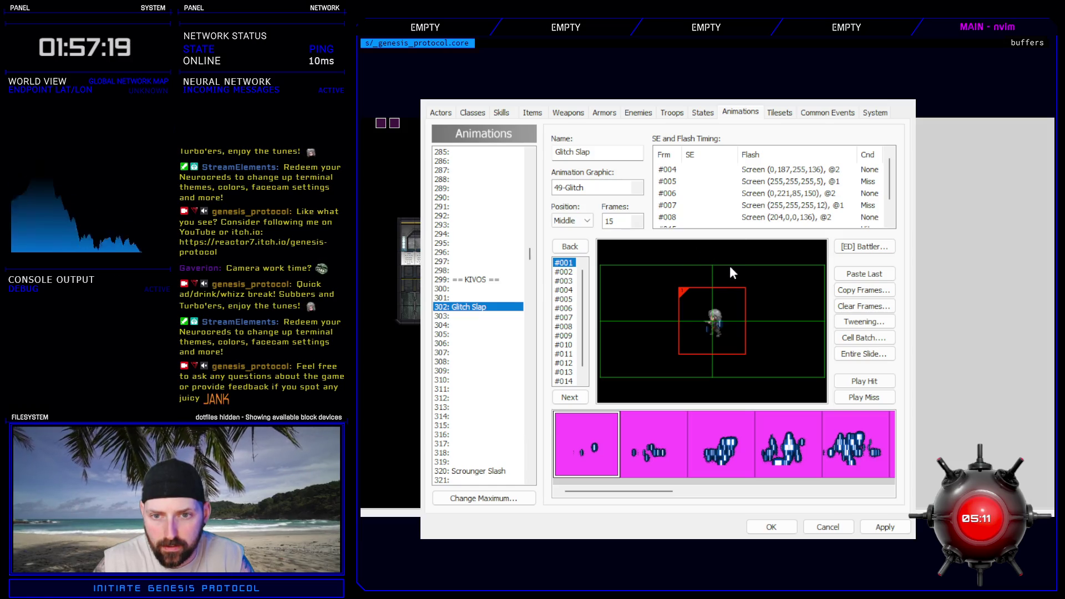
{"action": "left_click", "coordinate": [869, 381]}
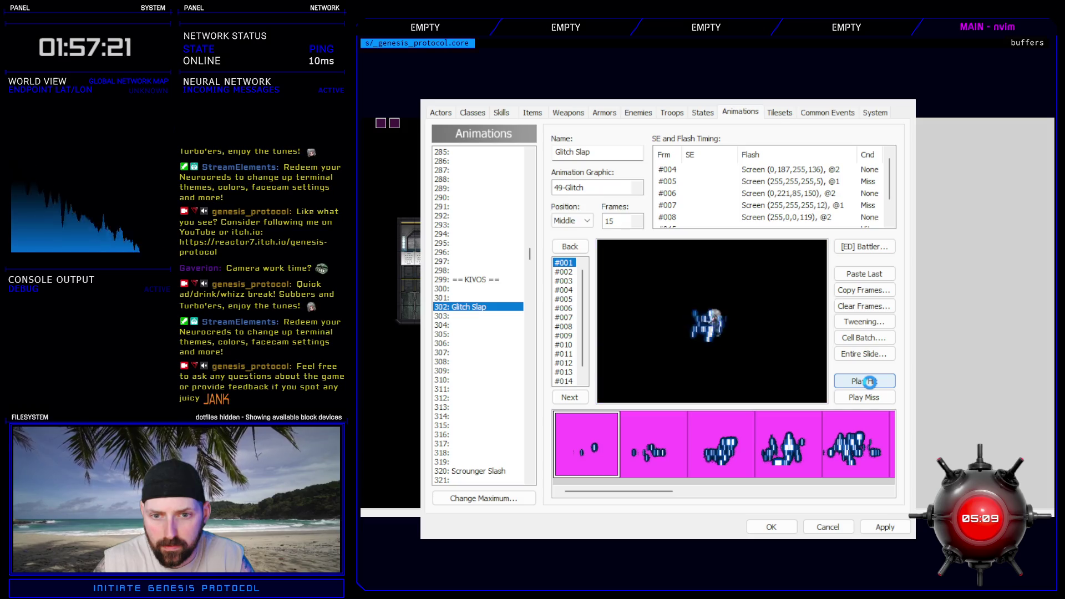
{"action": "left_click", "coordinate": [885, 527]}
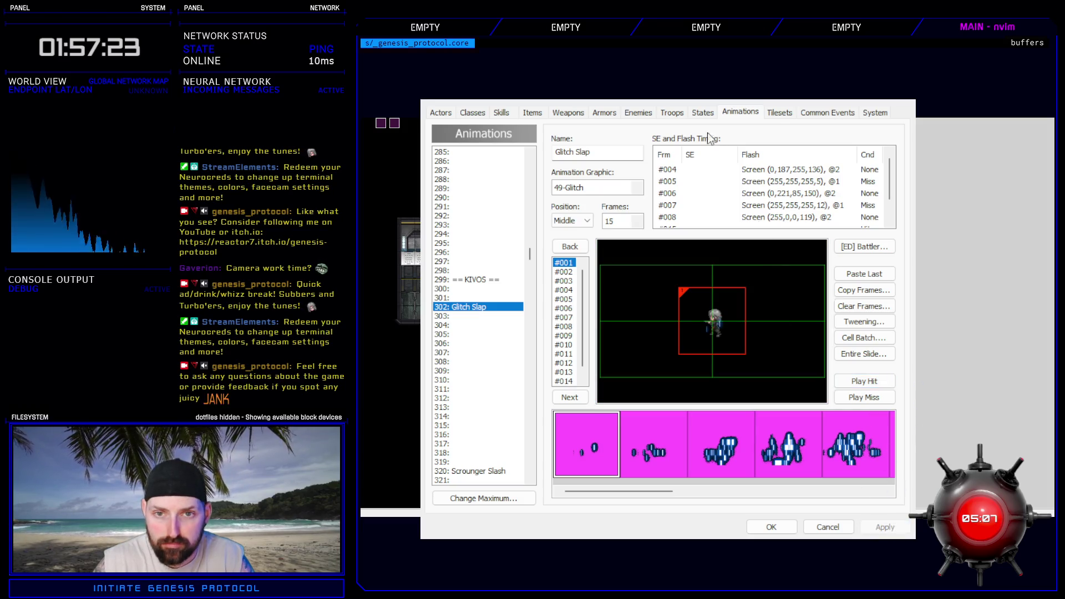
{"action": "left_click", "coordinate": [672, 113]}
{"action": "left_click", "coordinate": [850, 152]}
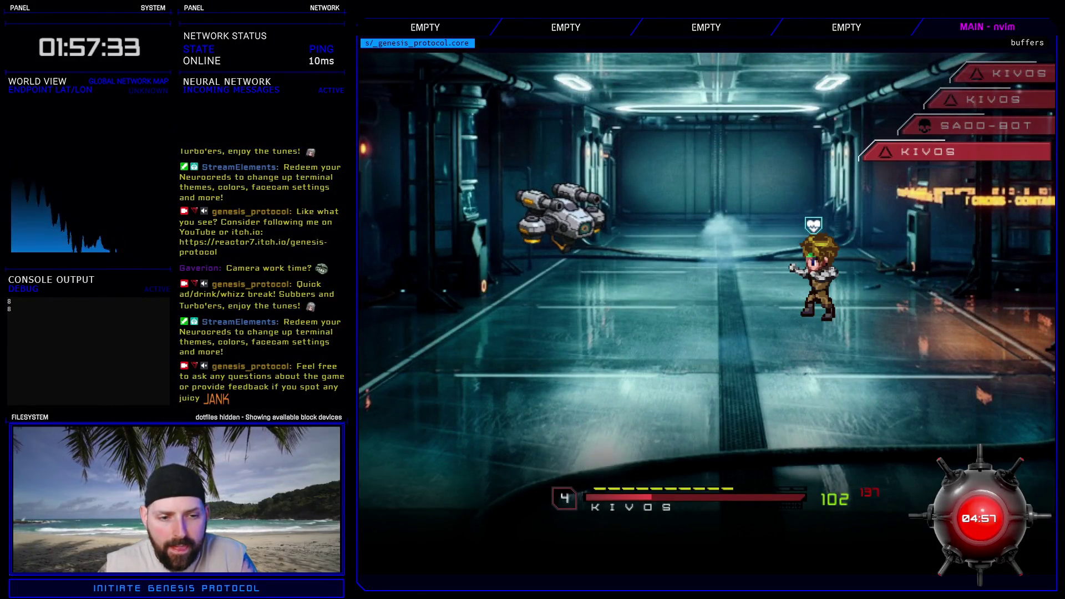
- Hit the SADD-BOT with Glitch Slap from RAGE, then end the battle test
{"action": "key", "text": "Down"}
{"action": "key", "text": "Return"}
{"action": "key", "text": "Return"}
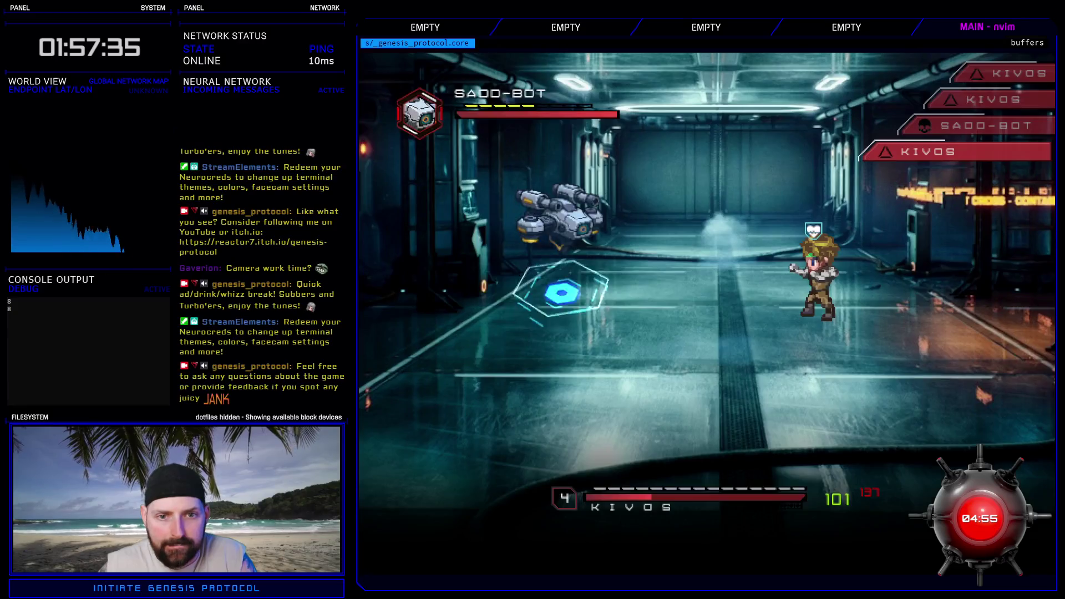
{"action": "key", "text": "Return"}
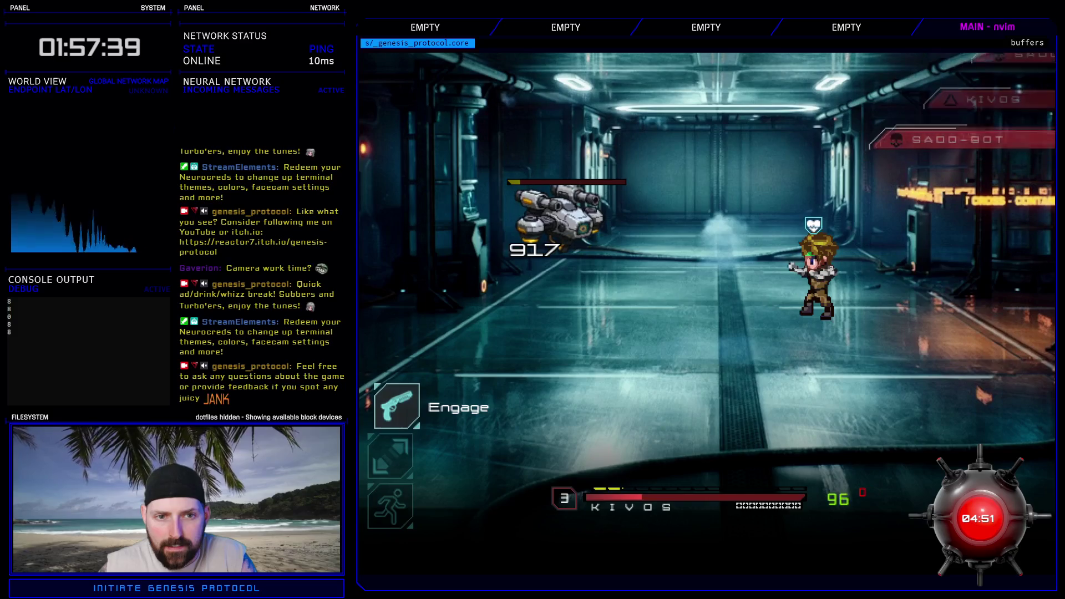
{"action": "key", "text": "alt+F4"}
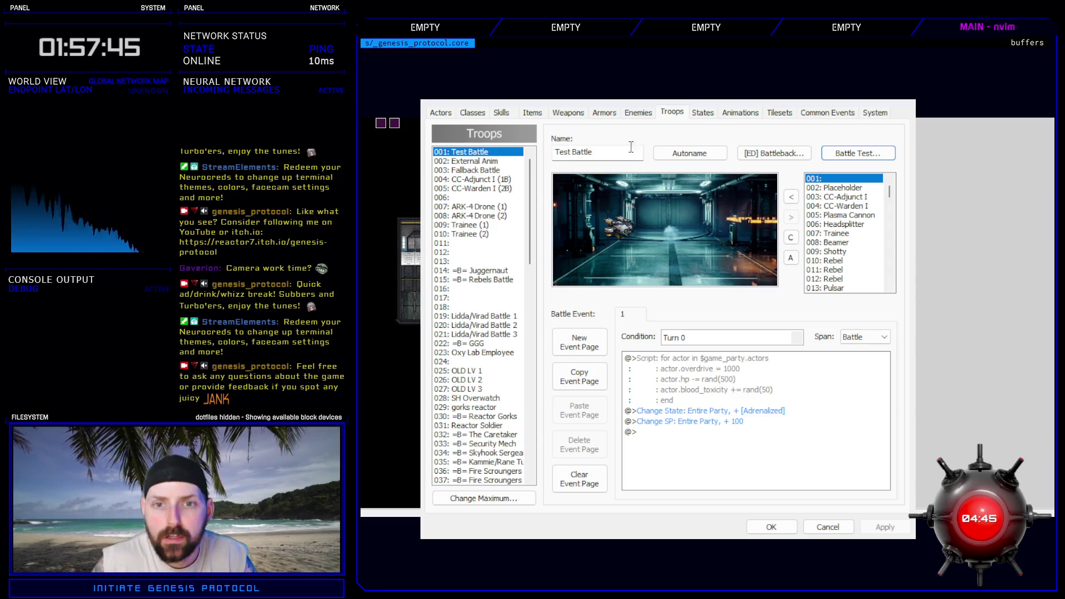
- Select 001 Skill Use, preview its hit, nudge the cell down and apply
{"action": "left_click", "coordinate": [754, 113]}
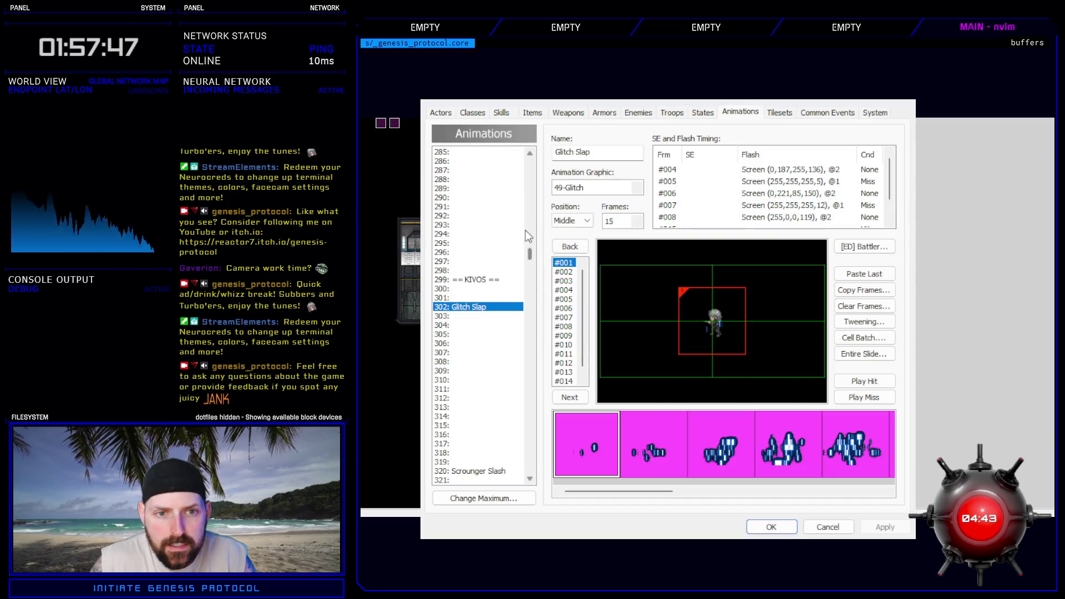
{"action": "left_click_drag", "start_coordinate": [528, 261], "coordinate": [526, 163]}
{"action": "left_click", "coordinate": [490, 170]}
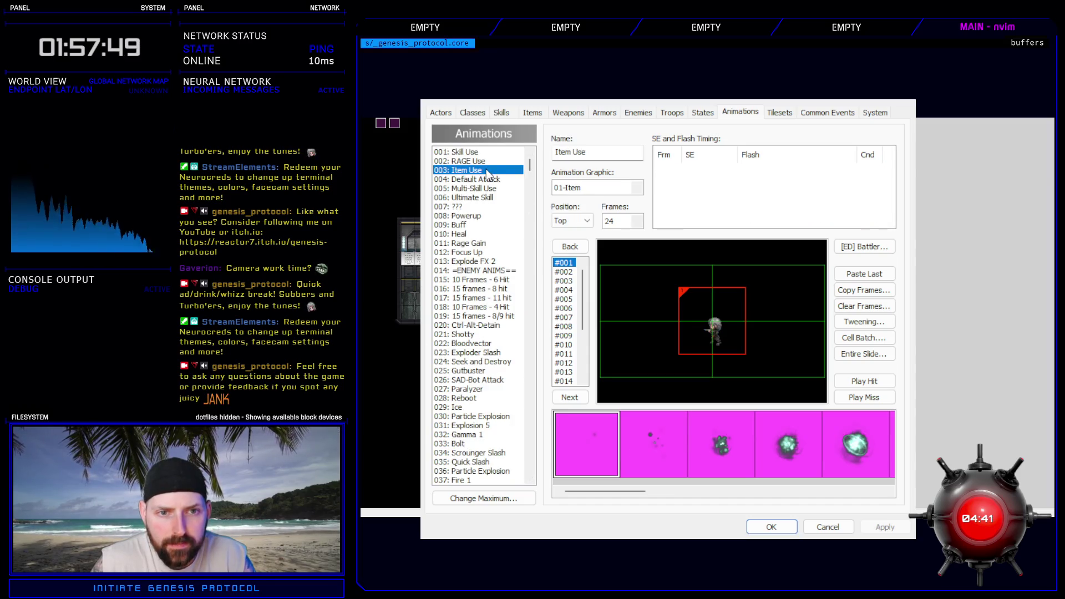
{"action": "key", "text": "Up"}
{"action": "key", "text": "Up"}
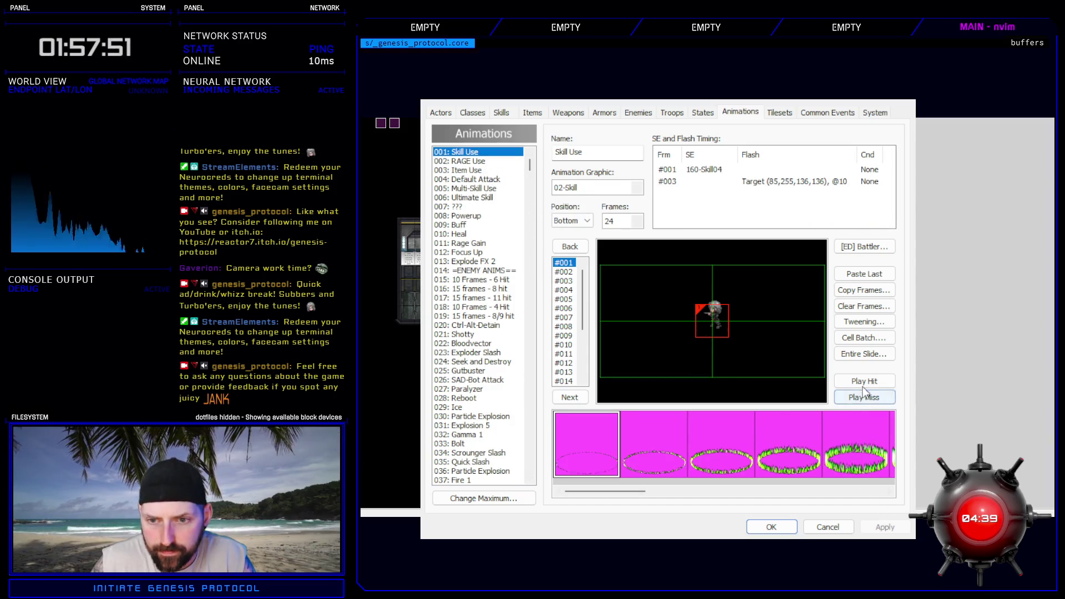
{"action": "left_click", "coordinate": [864, 381]}
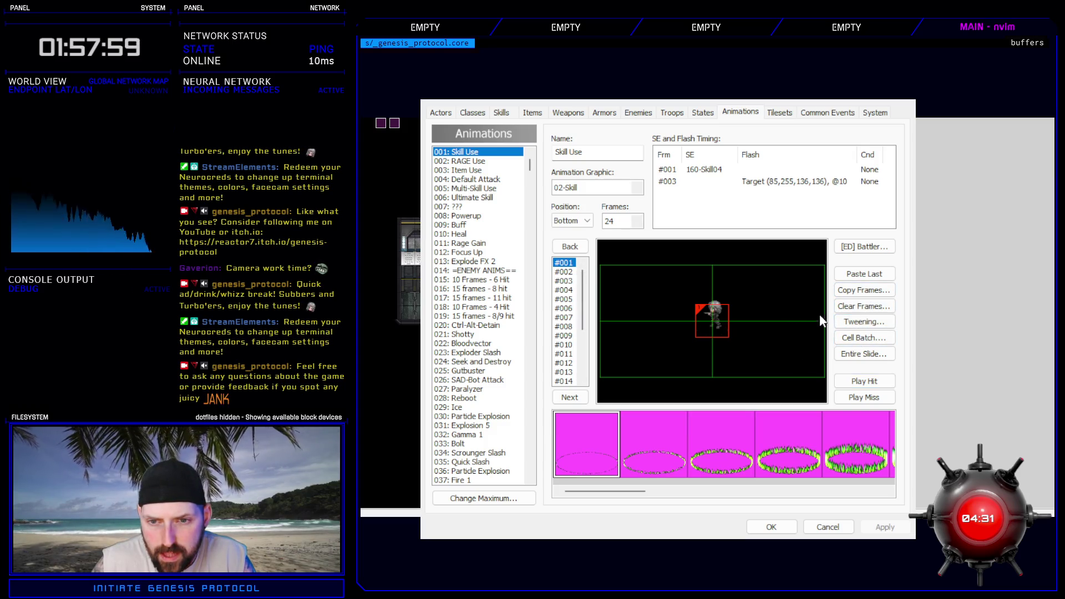
{"action": "key", "text": "Down"}
{"action": "key", "text": "Down"}
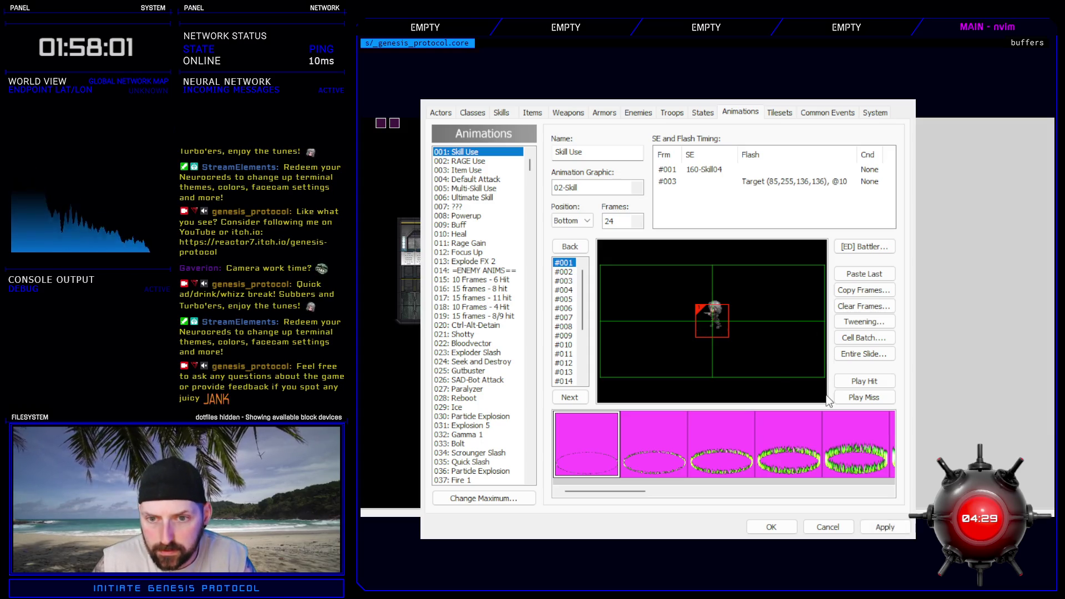
{"action": "left_click", "coordinate": [863, 381]}
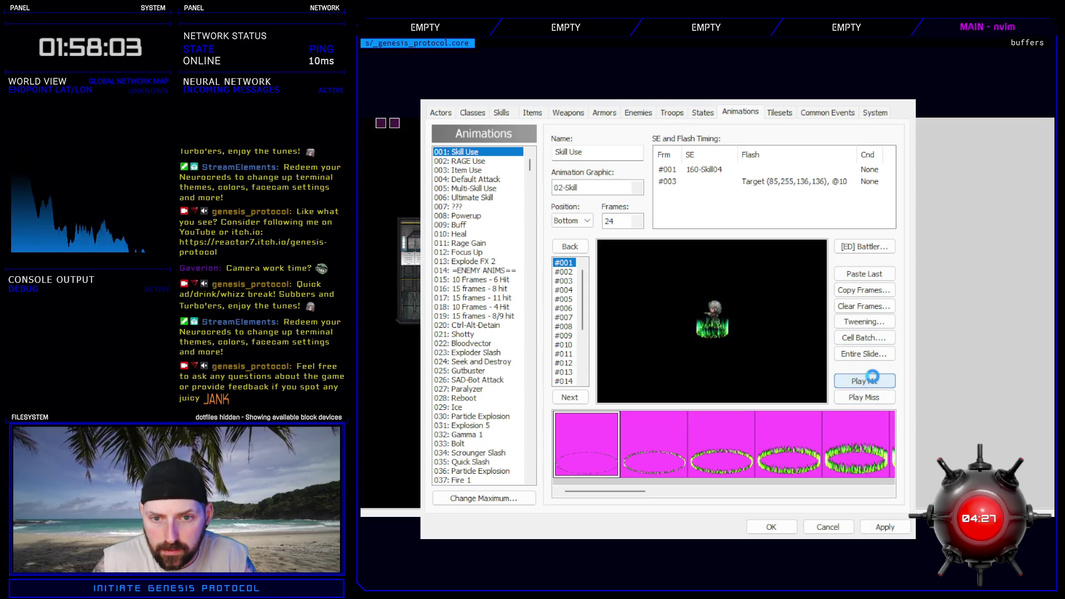
{"action": "left_click", "coordinate": [884, 527]}
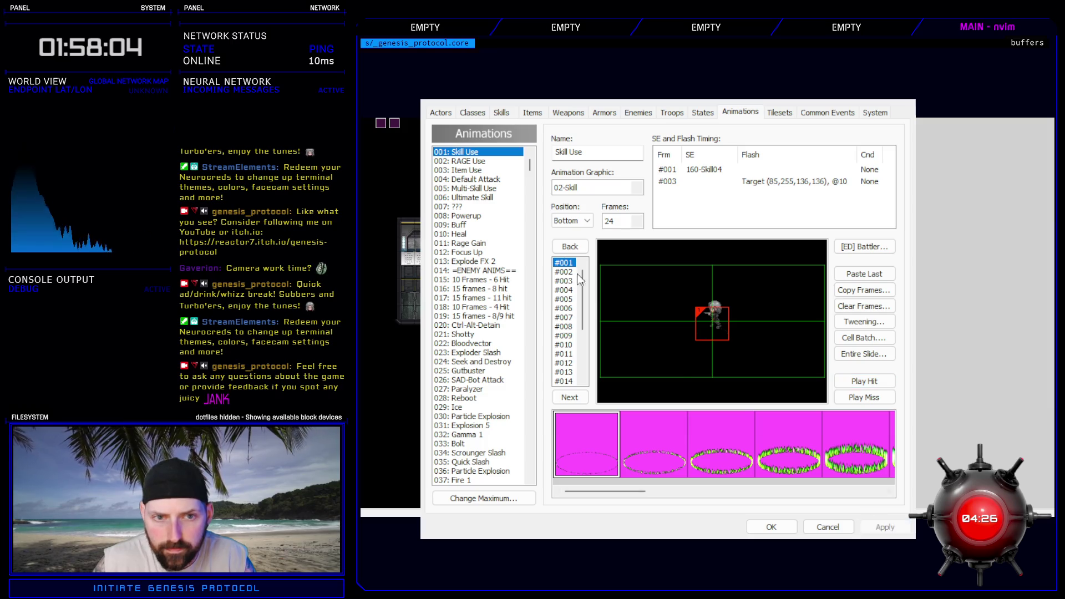
- Apply changes to the 002 RAGE Use animation, then reselect 001 Skill Use
{"action": "left_click", "coordinate": [482, 162]}
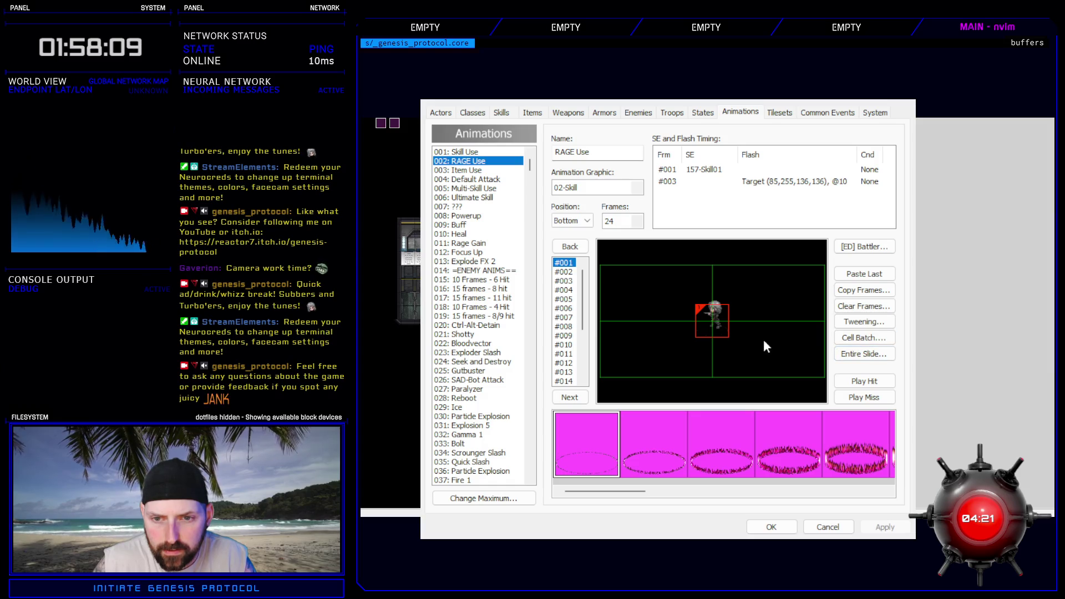
{"action": "left_click", "coordinate": [808, 364]}
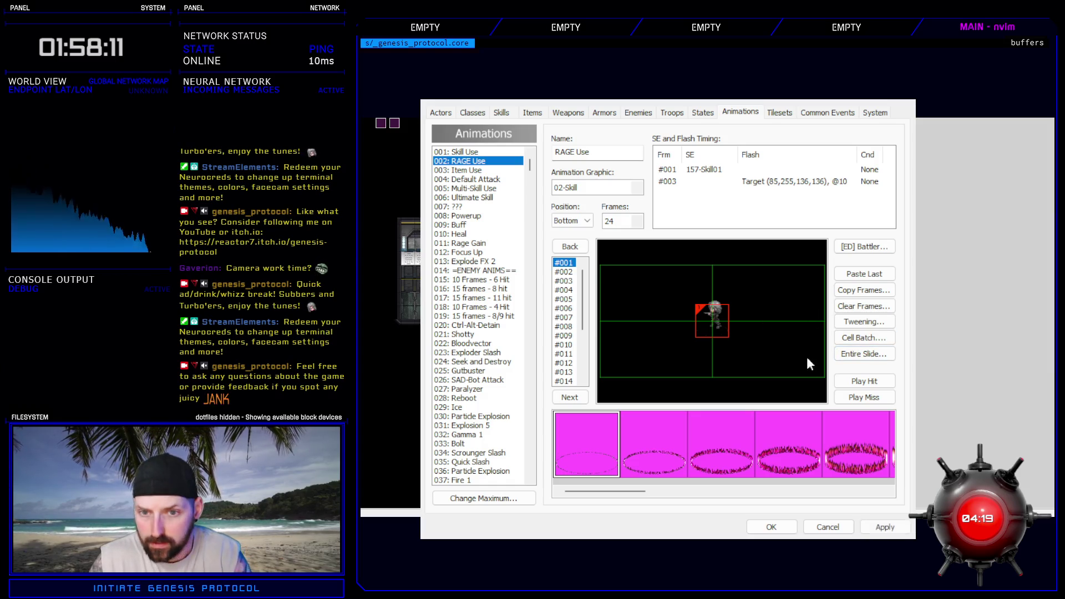
{"action": "left_click", "coordinate": [885, 527]}
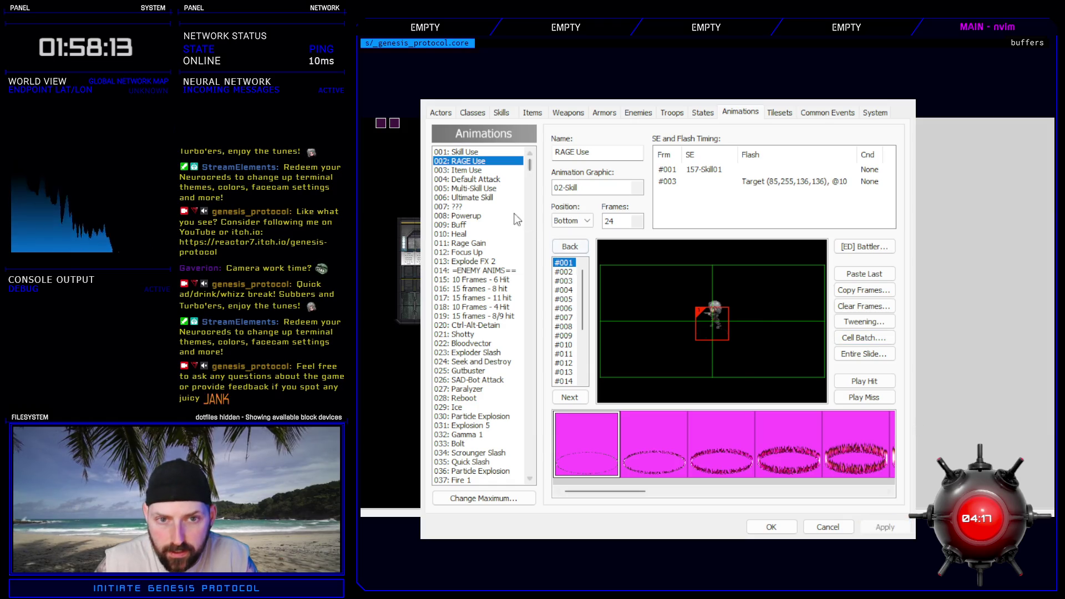
{"action": "left_click", "coordinate": [465, 153]}
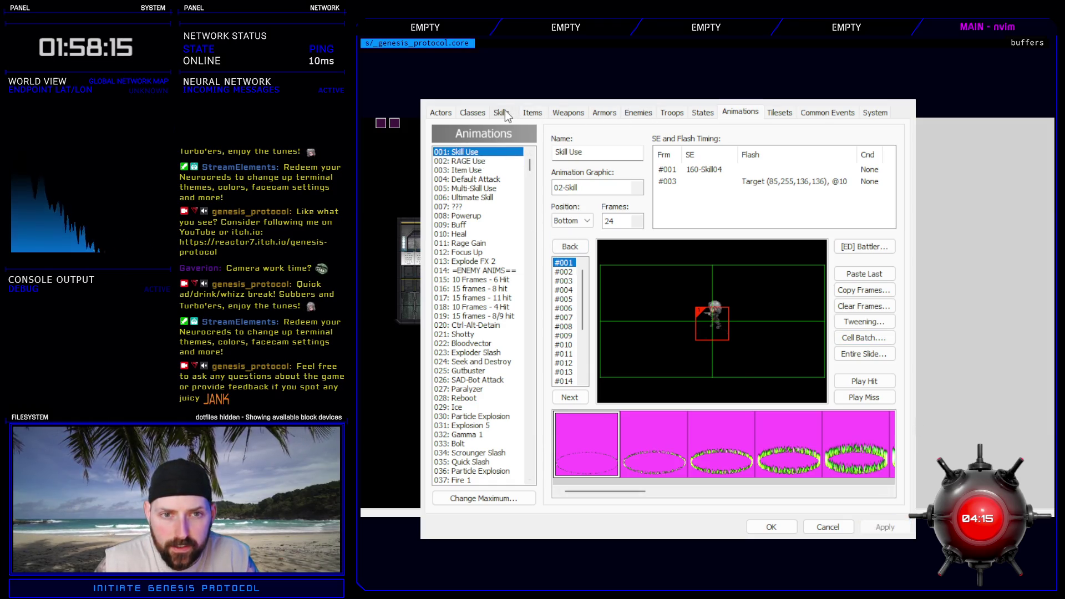
- Review skills 326 Glitch Slap, 101 Adrenalize and 151 Gigapulse in the Skills database
{"action": "left_click", "coordinate": [501, 112]}
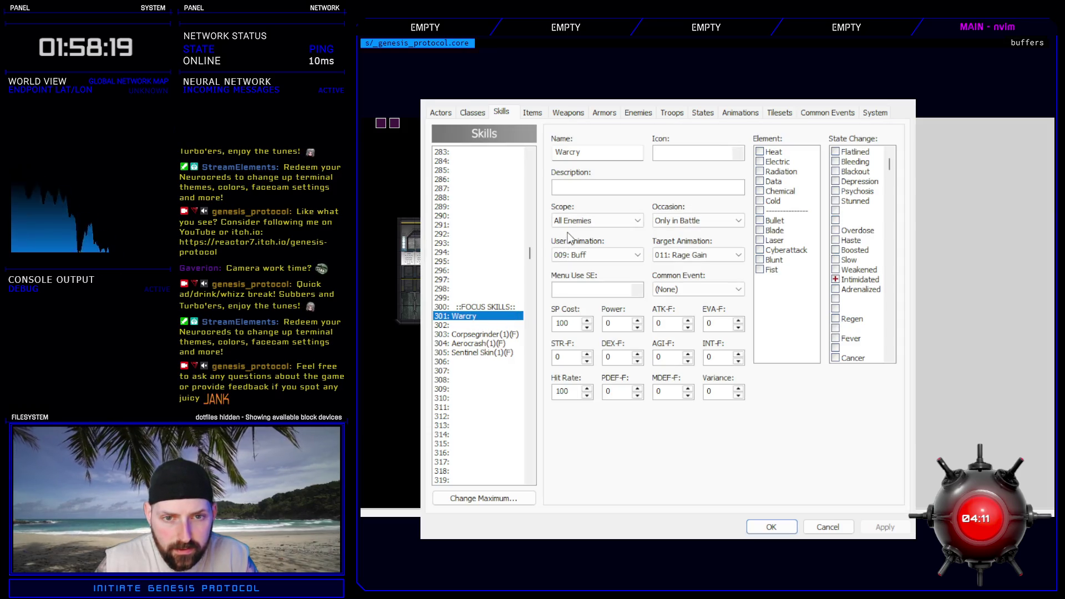
{"action": "scroll", "coordinate": [487, 338], "scroll_direction": "down", "scroll_amount": 12}
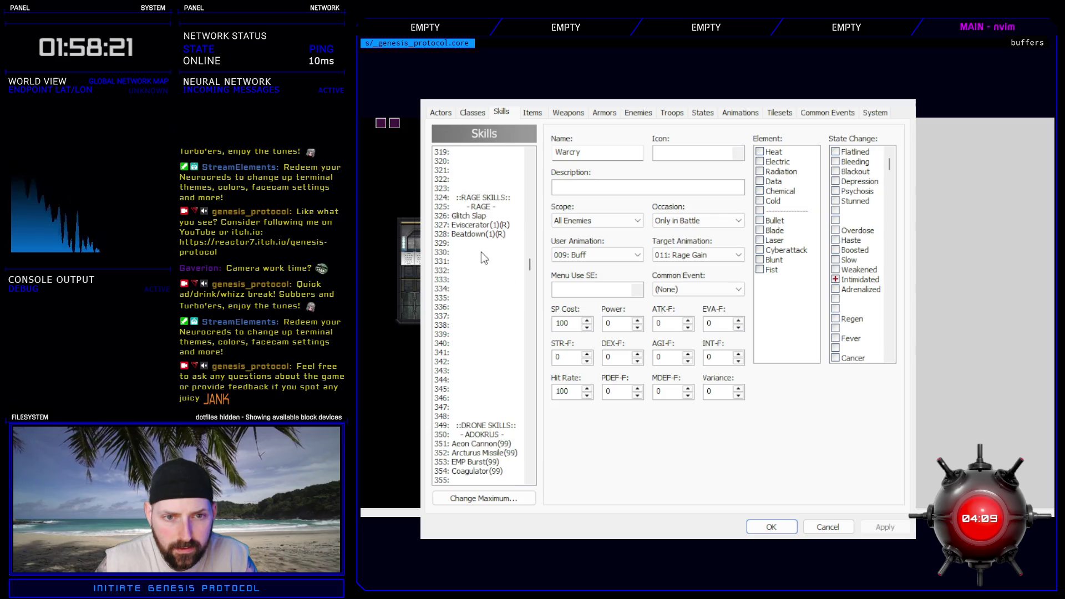
{"action": "left_click", "coordinate": [478, 217]}
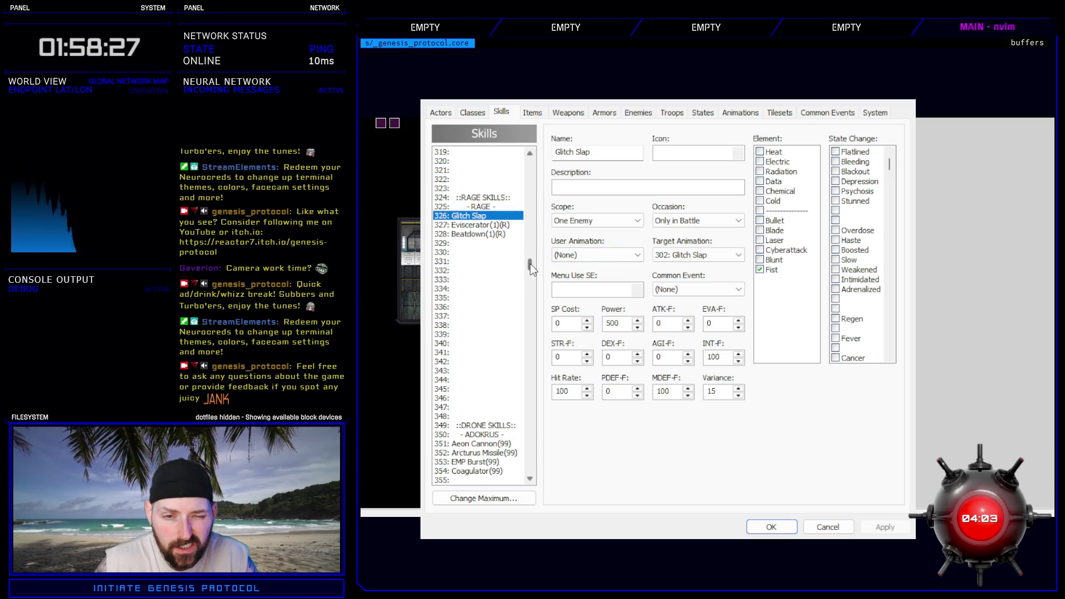
{"action": "mouse_move", "coordinate": [529, 266]}
{"action": "left_mouse_down"}
{"action": "mouse_move", "coordinate": [544, 153]}
{"action": "mouse_move", "coordinate": [529, 192]}
{"action": "left_mouse_up"}
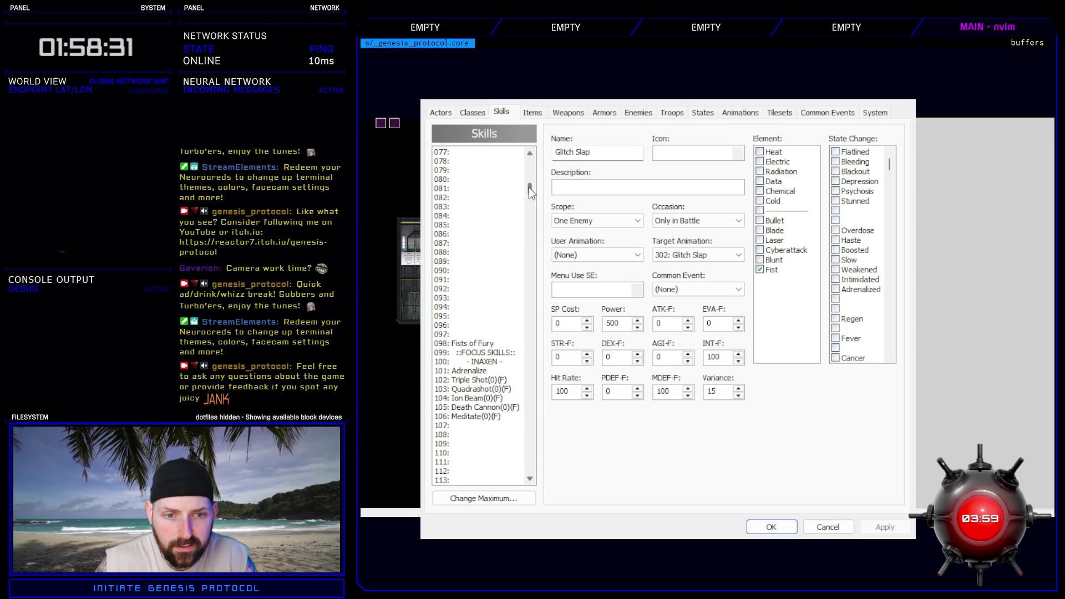
{"action": "left_click", "coordinate": [483, 371]}
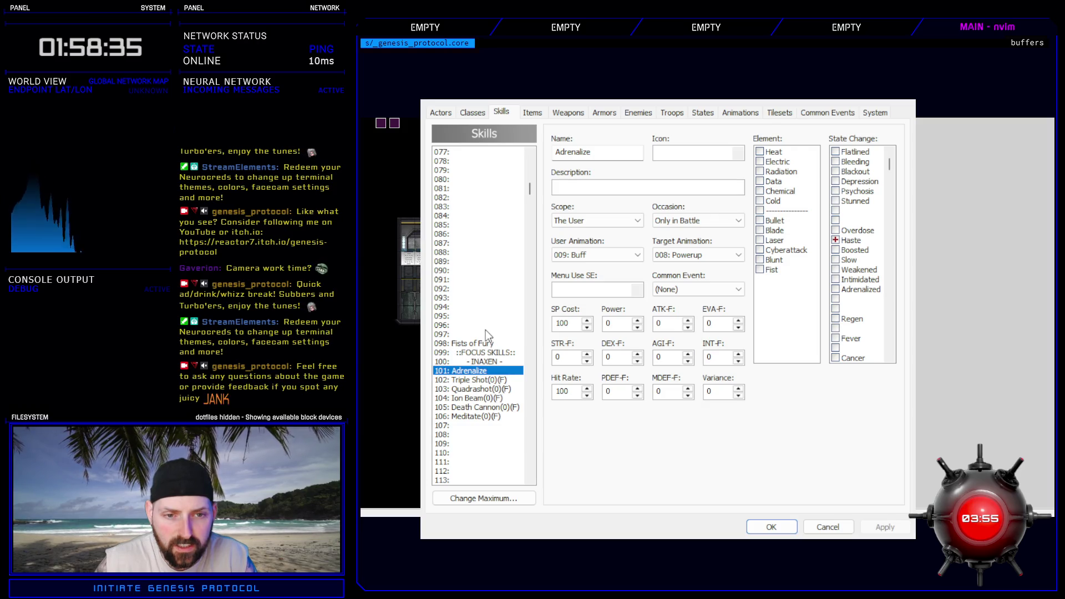
{"action": "scroll", "coordinate": [485, 325], "scroll_direction": "up", "scroll_amount": 5}
{"action": "scroll", "coordinate": [482, 327], "scroll_direction": "down", "scroll_amount": 20}
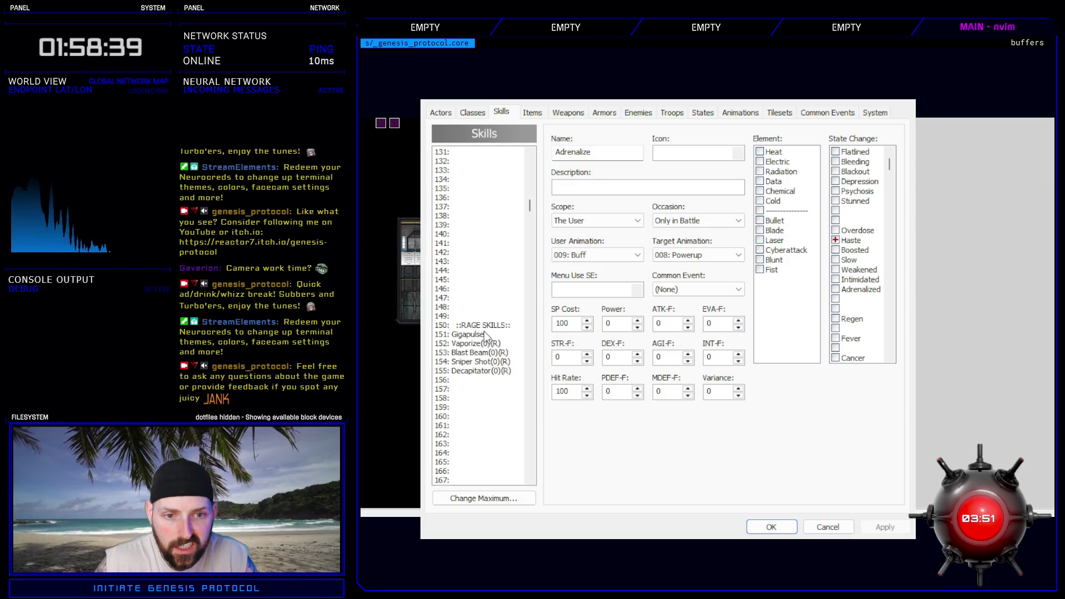
{"action": "left_click", "coordinate": [484, 332]}
{"action": "scroll", "coordinate": [484, 335], "scroll_direction": "down", "scroll_amount": 10}
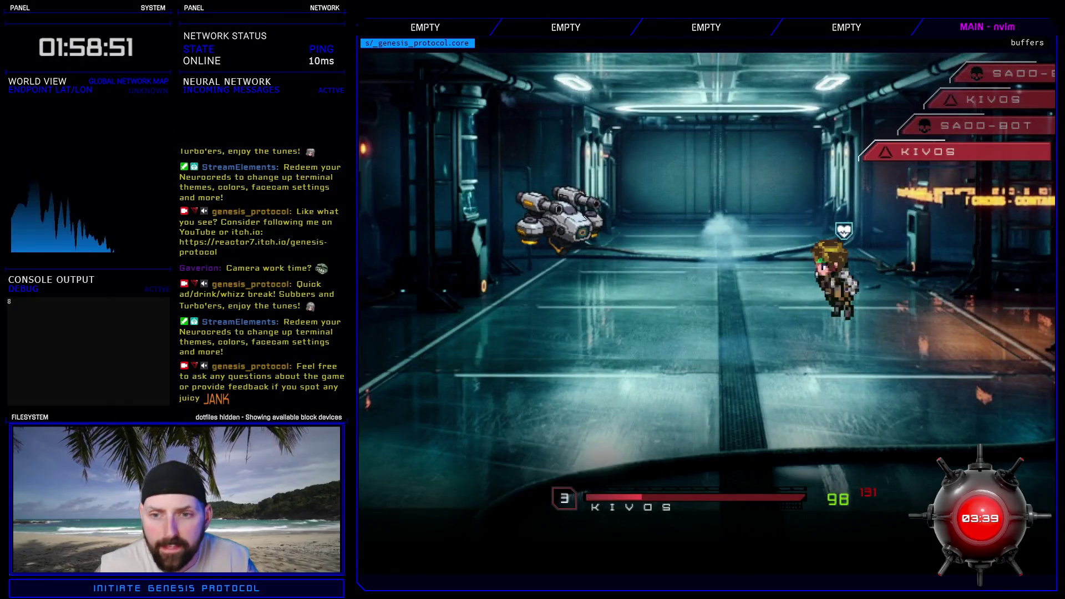
- Cast Glitch Slap on the enemy, then close the battle test
{"action": "key", "text": "Return"}
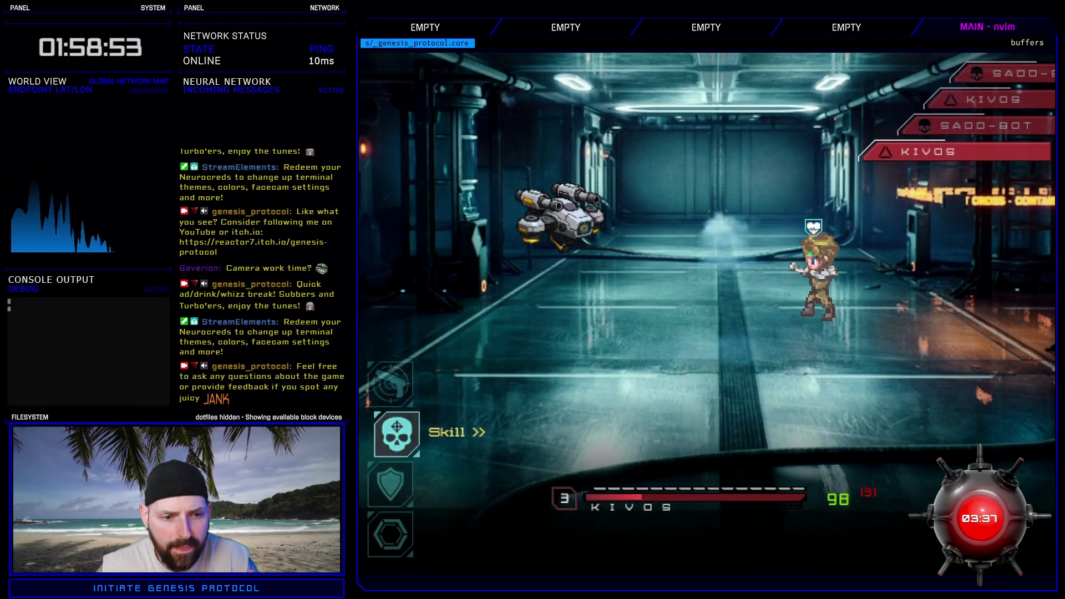
{"action": "key", "text": "Return"}
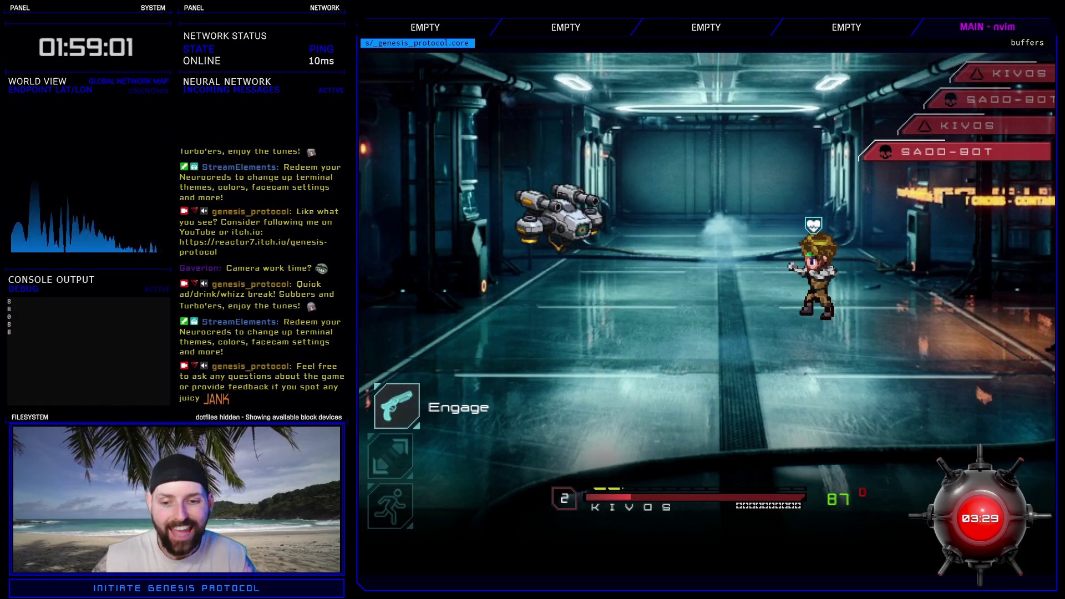
{"action": "key", "text": "alt+F4"}
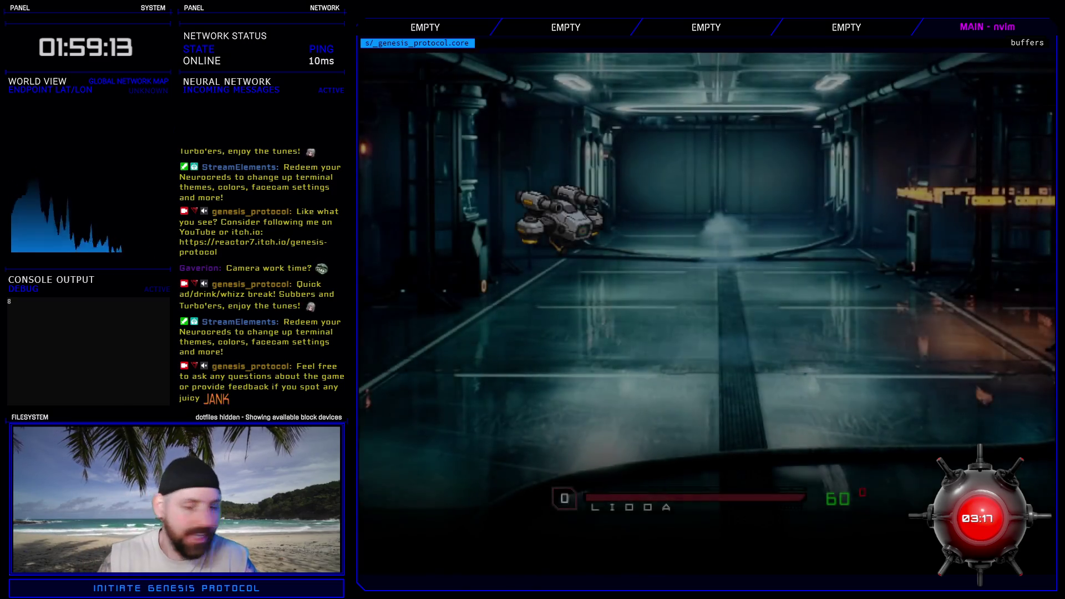
- As LIDDA, fire Killshot at the drone
{"action": "key", "text": "Return"}
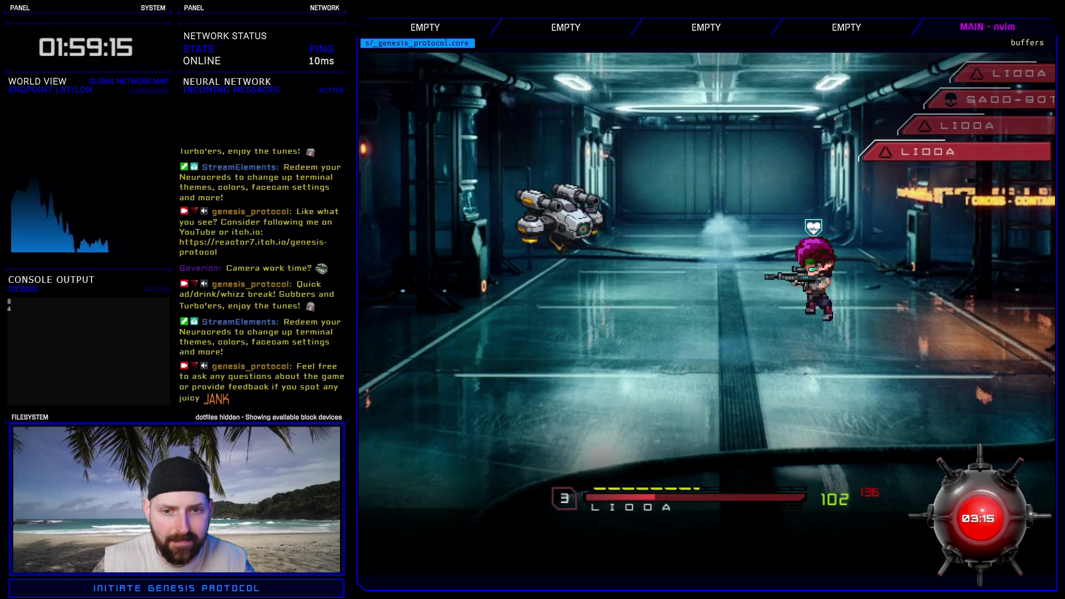
{"action": "key", "text": "Return"}
{"action": "key", "text": "Return"}
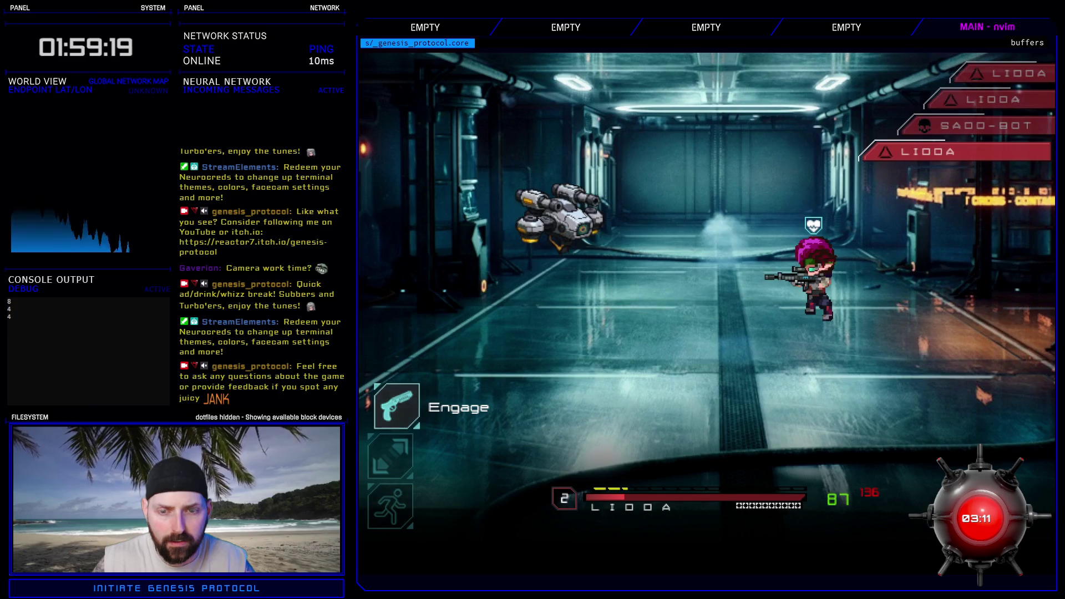
{"action": "key", "text": "Return"}
{"action": "key", "text": "Return"}
{"action": "key", "text": "Return"}
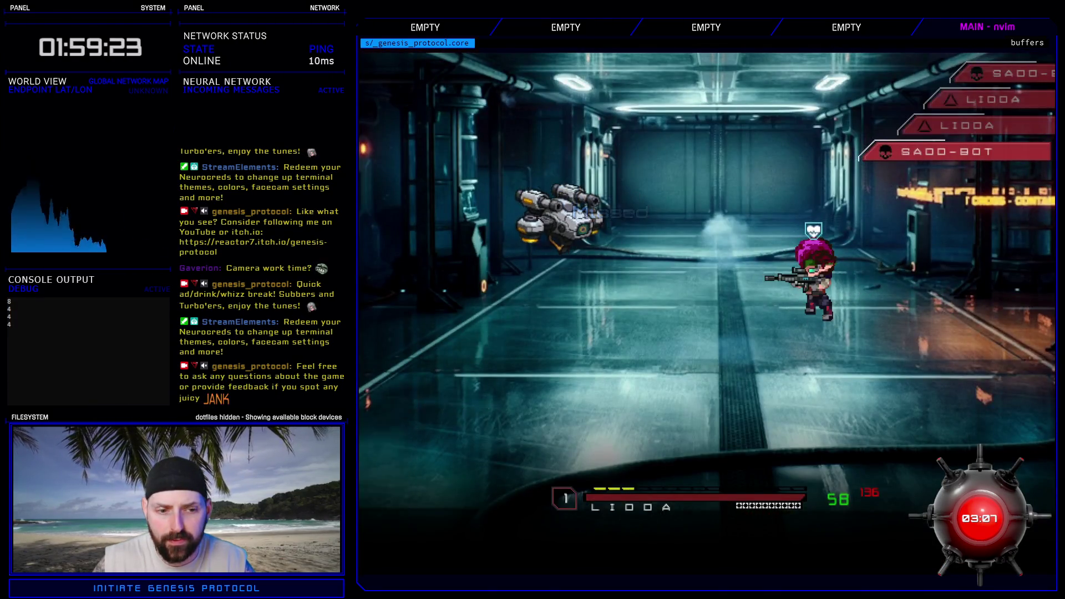
{"action": "key", "text": "Return"}
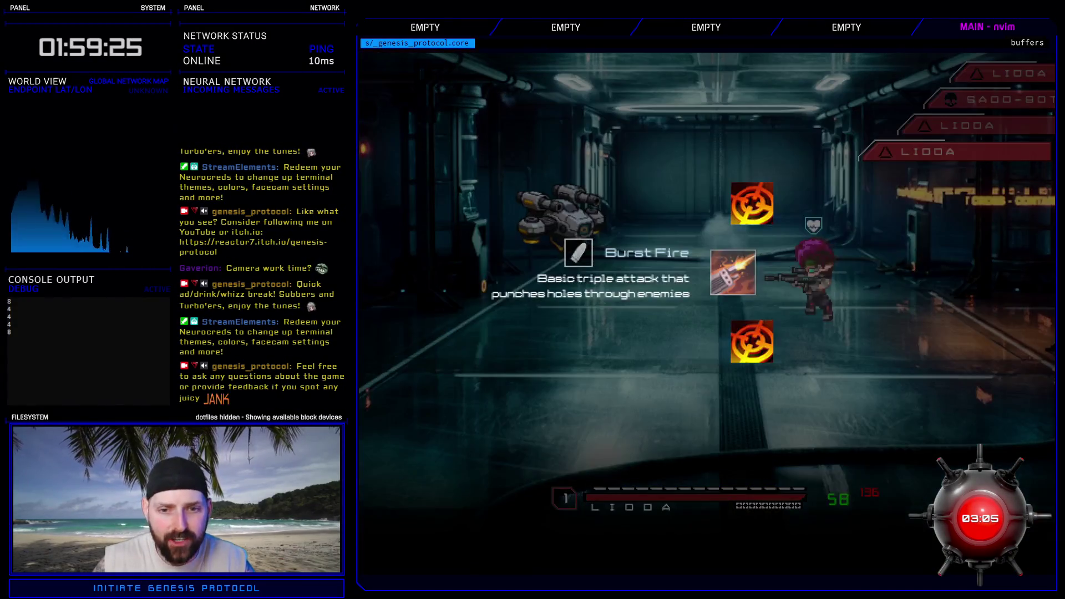
{"action": "key", "text": "Down"}
{"action": "key", "text": "Return"}
{"action": "key", "text": "Return"}
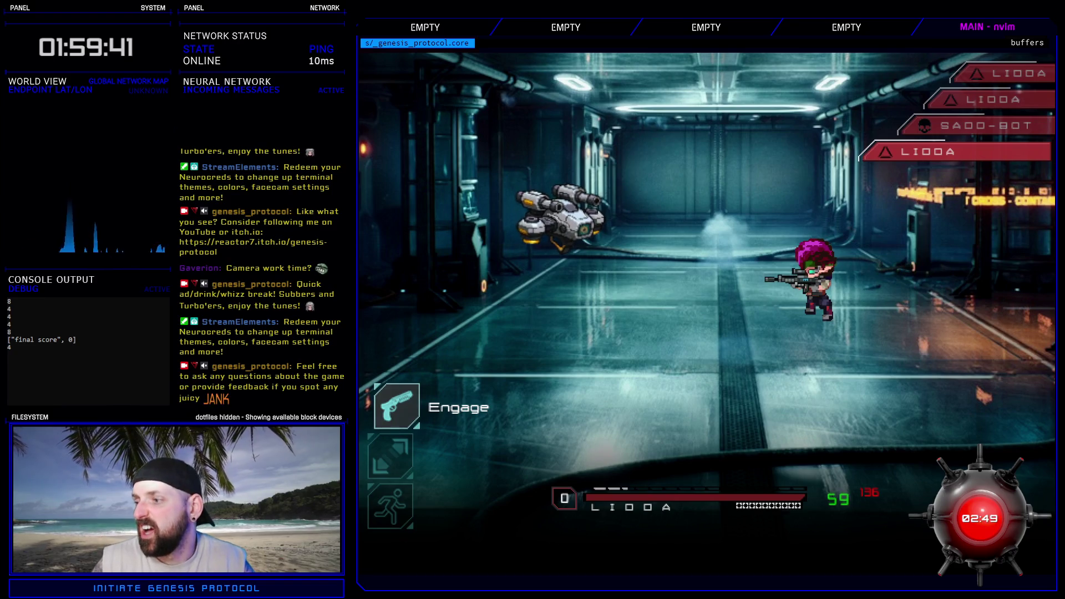
- Shoot the drone with LIDDA's basic gun attack
{"action": "key", "text": "Return"}
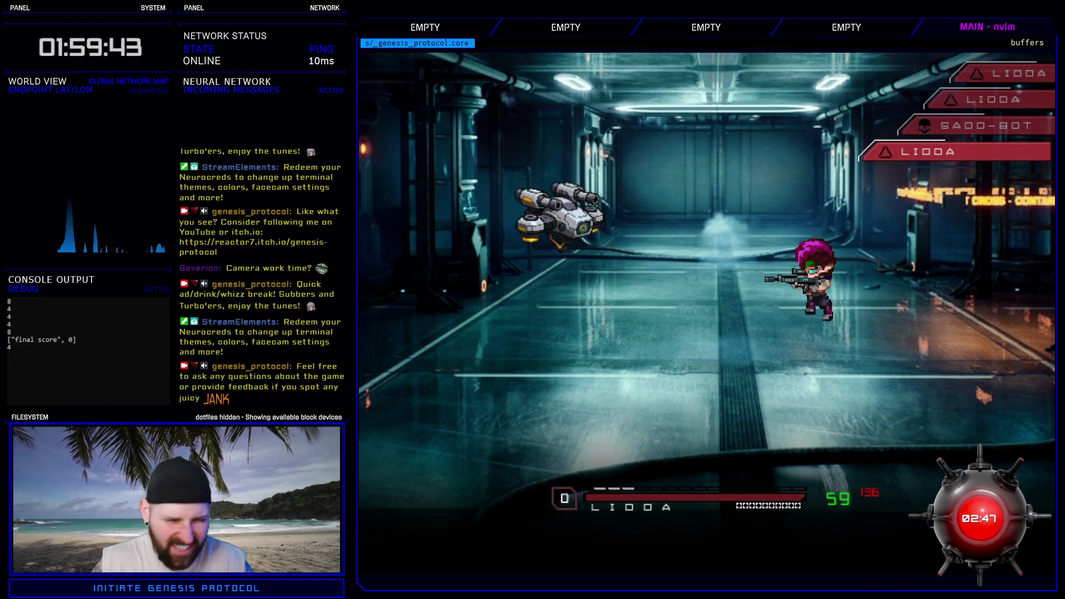
{"action": "key", "text": "Down"}
{"action": "key", "text": "Up"}
{"action": "key", "text": "Return"}
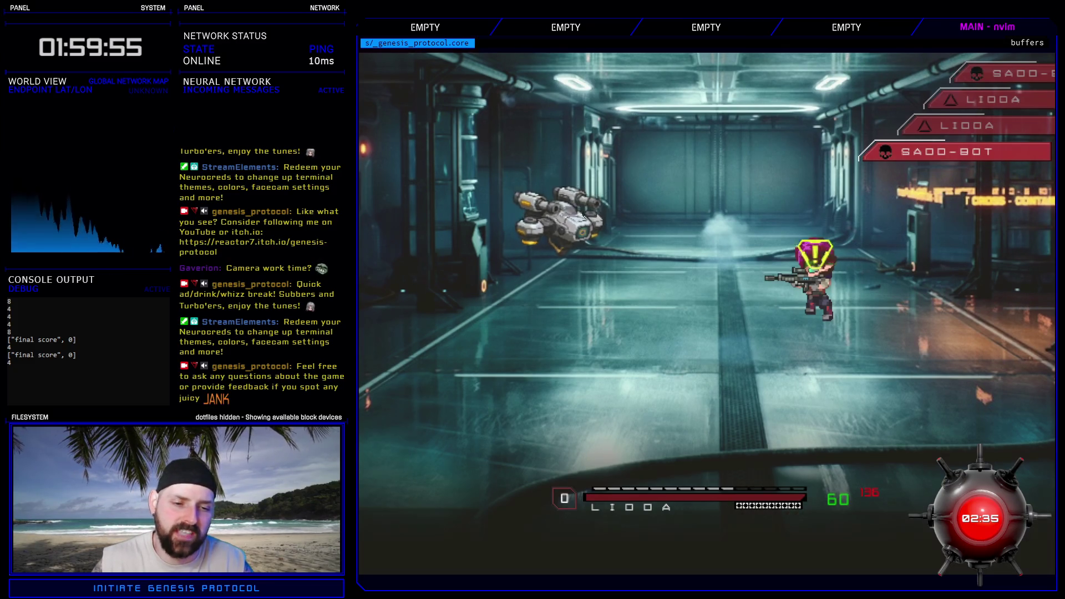
- Cast Lock-N-Load to power up LIDDA
{"action": "key", "text": "Down"}
{"action": "key", "text": "Return"}
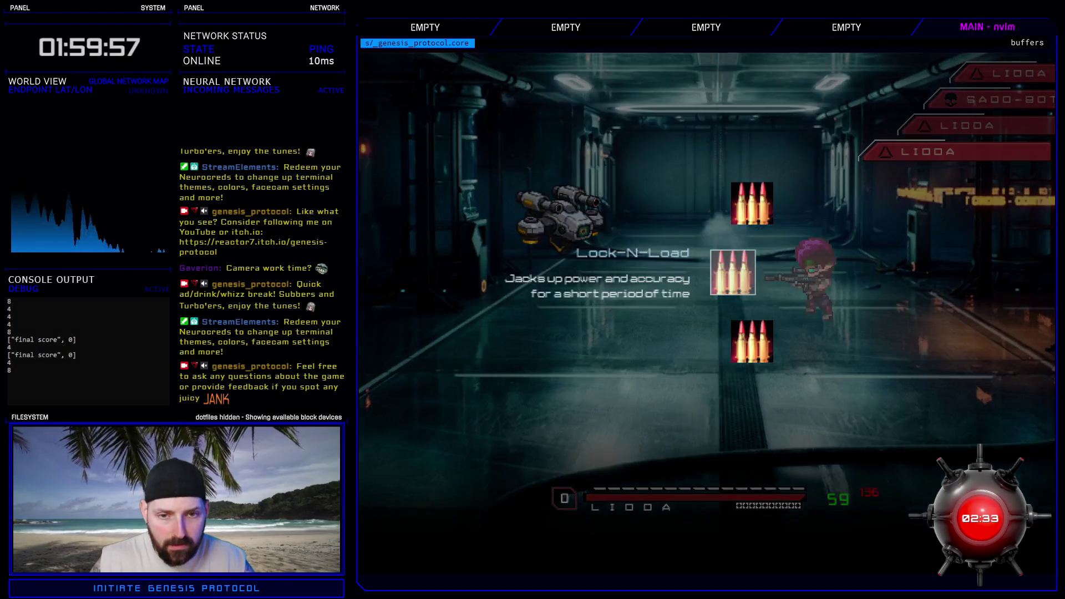
{"action": "key", "text": "Return"}
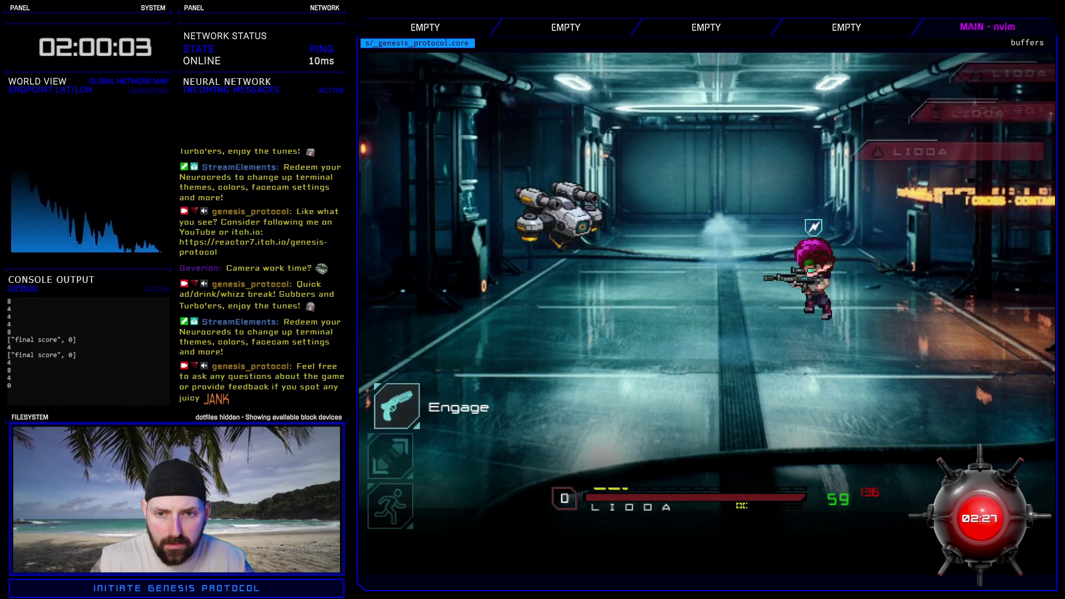
- Unleash the RAGE skill Leadshredder on the drone
{"action": "key", "text": "Down"}
{"action": "key", "text": "Return"}
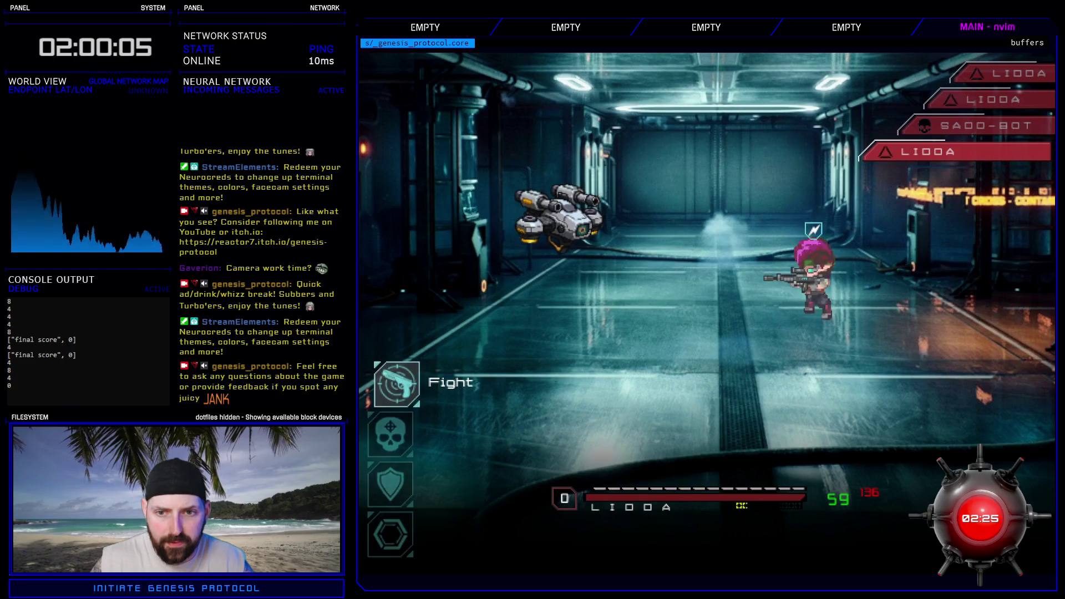
{"action": "key", "text": "Down"}
{"action": "key", "text": "Return"}
{"action": "key", "text": "Return"}
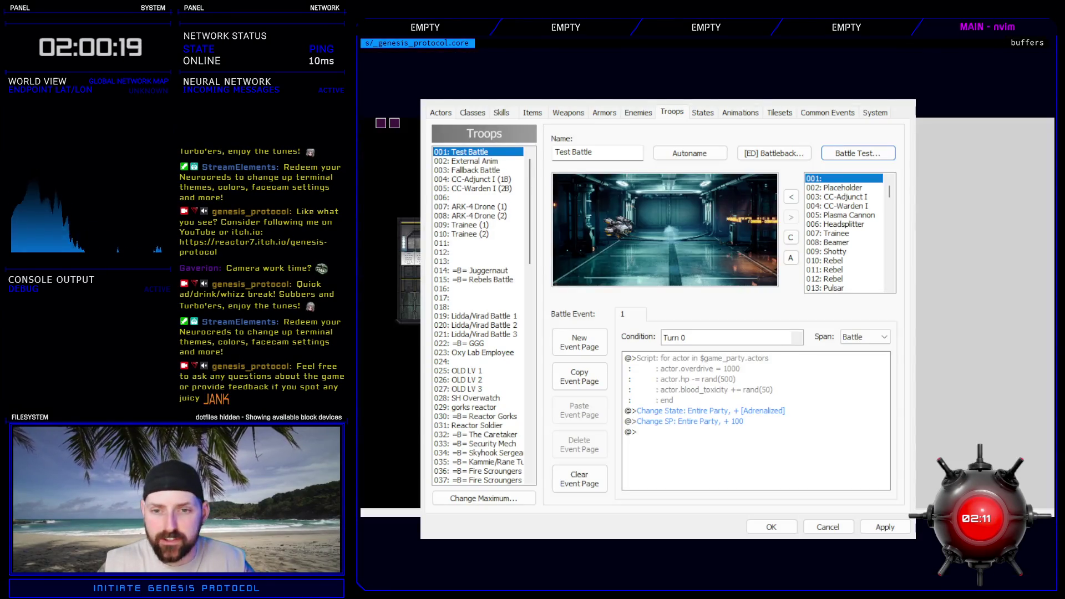
- Start a new battle test and fire Endobolt at the drone
{"action": "left_click", "coordinate": [857, 155]}
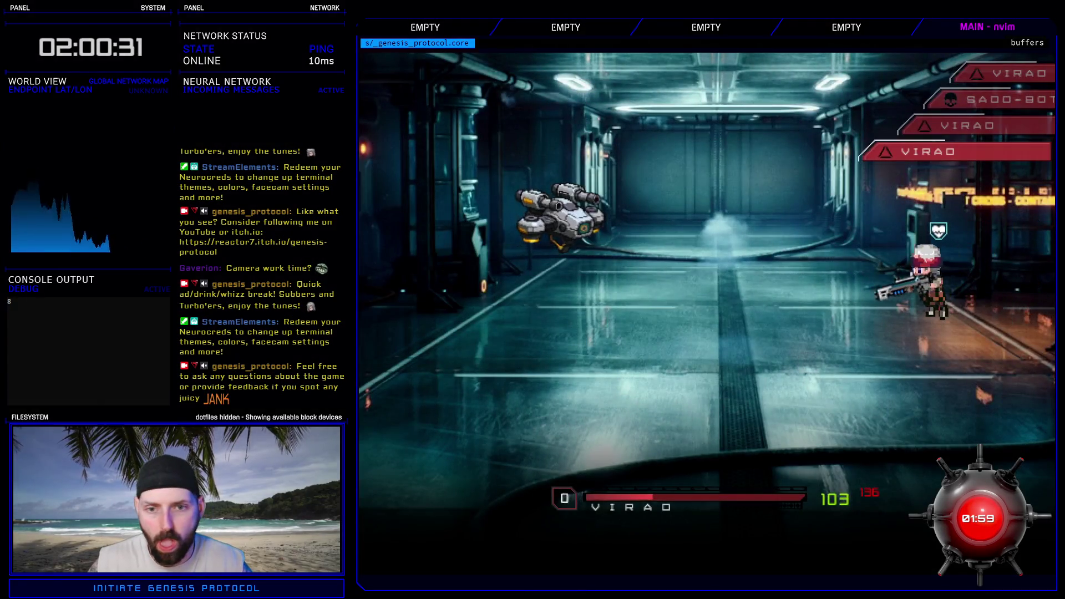
{"action": "key", "text": "Return"}
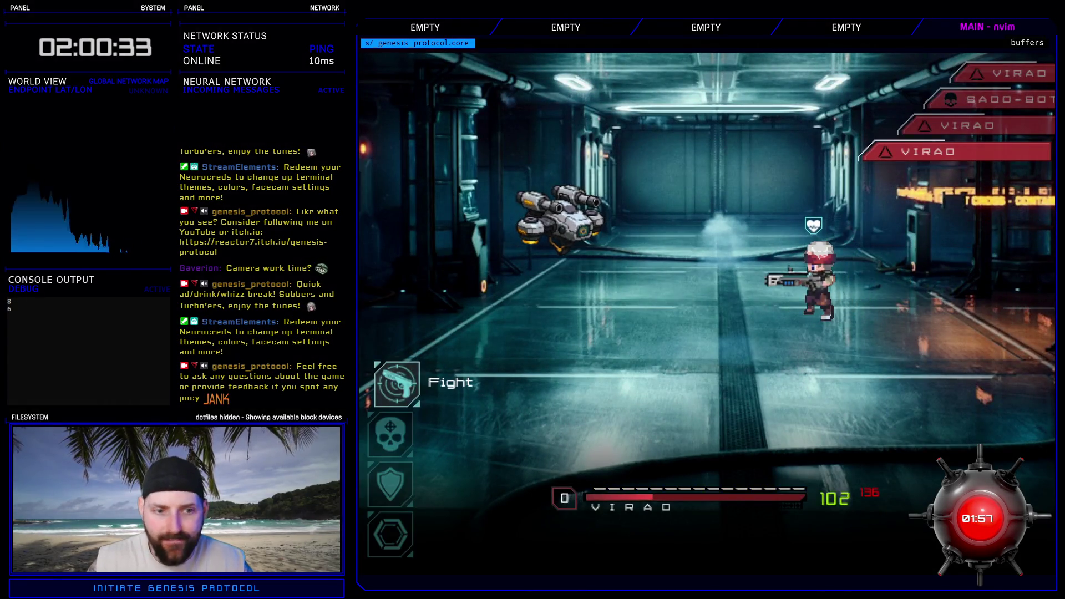
{"action": "key", "text": "Return"}
{"action": "key", "text": "Return"}
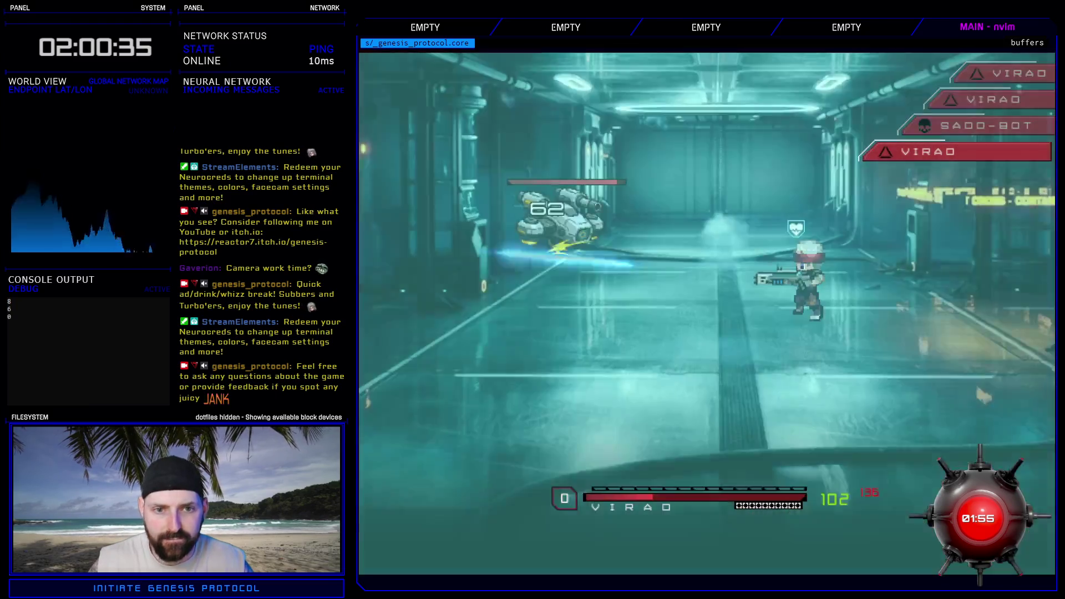
- Preview Stinger Myst, then use Cryocharger on the drone
{"action": "key", "text": "Return"}
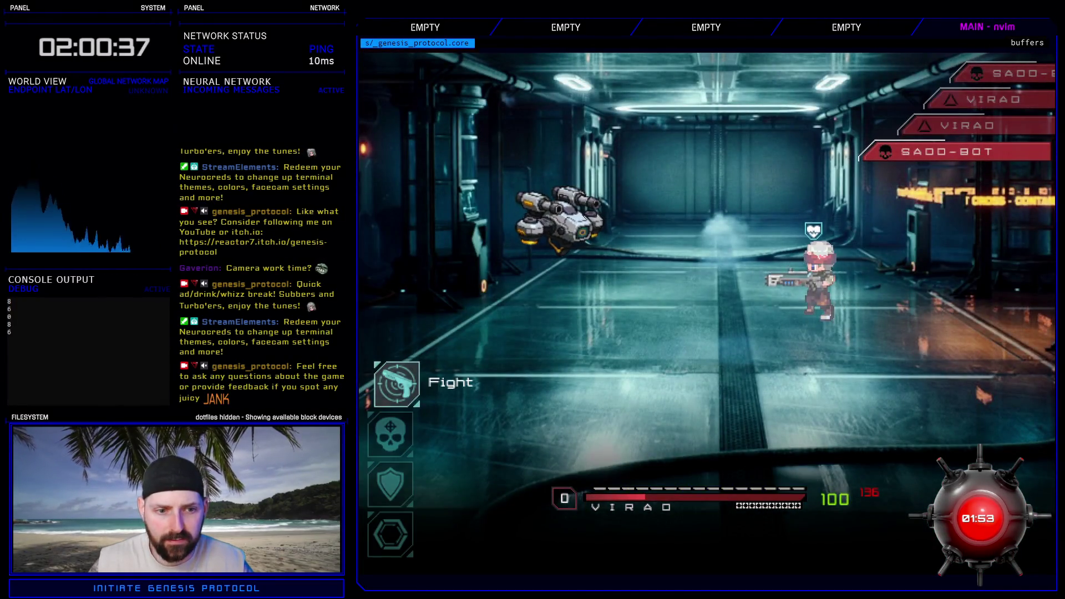
{"action": "key", "text": "Return"}
{"action": "key", "text": "Return"}
{"action": "key", "text": "Return"}
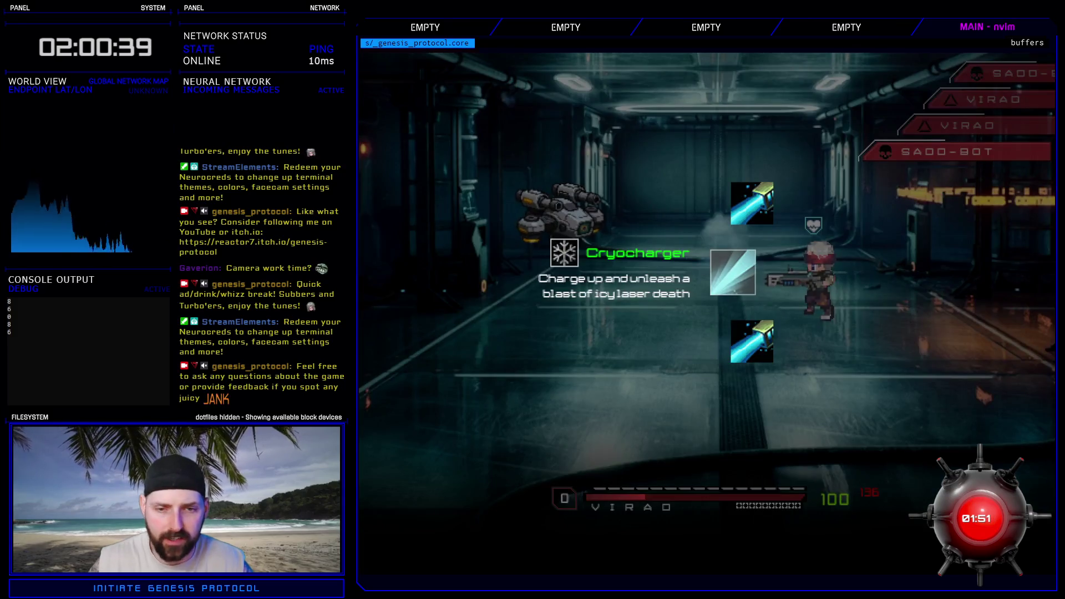
{"action": "key", "text": "Down"}
{"action": "key", "text": "Return"}
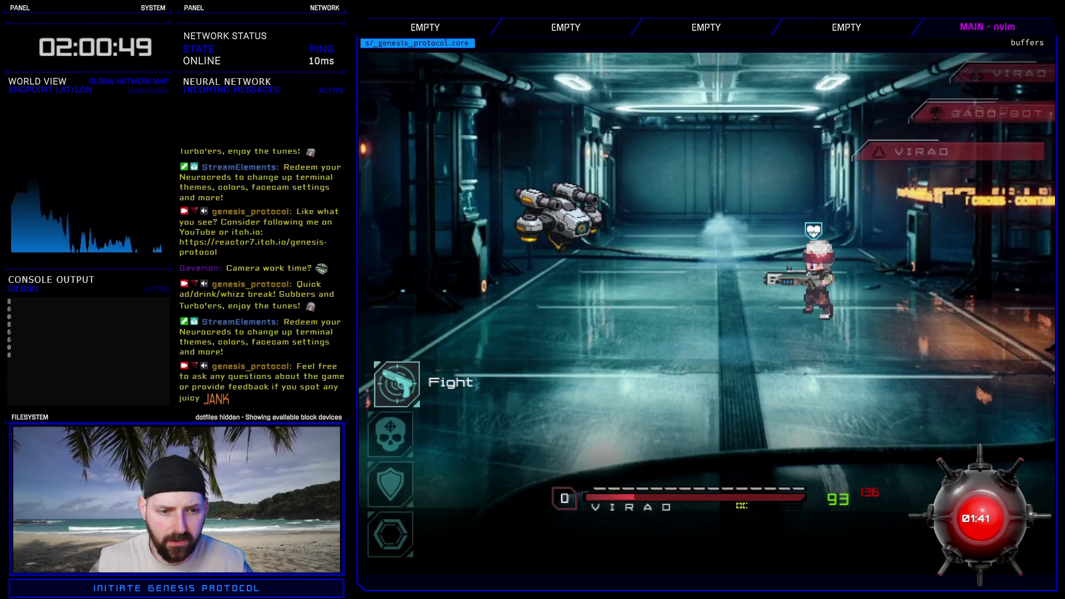
- Unleash the RAGE skill Thermolyze on the drone, then flee to end the test
{"action": "key", "text": "Down"}
{"action": "key", "text": "Return"}
{"action": "key", "text": "Return"}
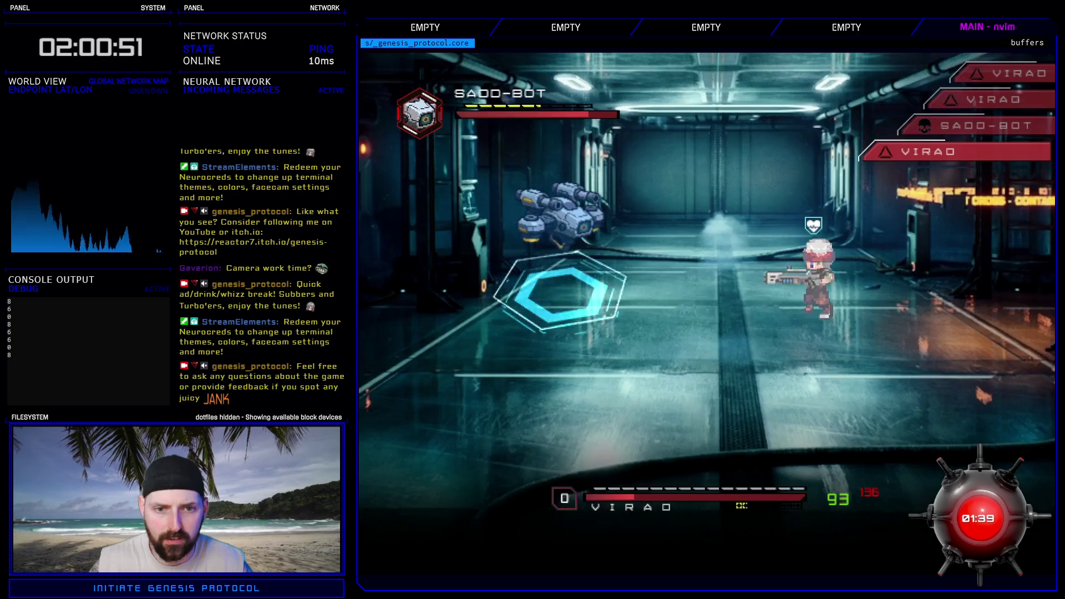
{"action": "key", "text": "Return"}
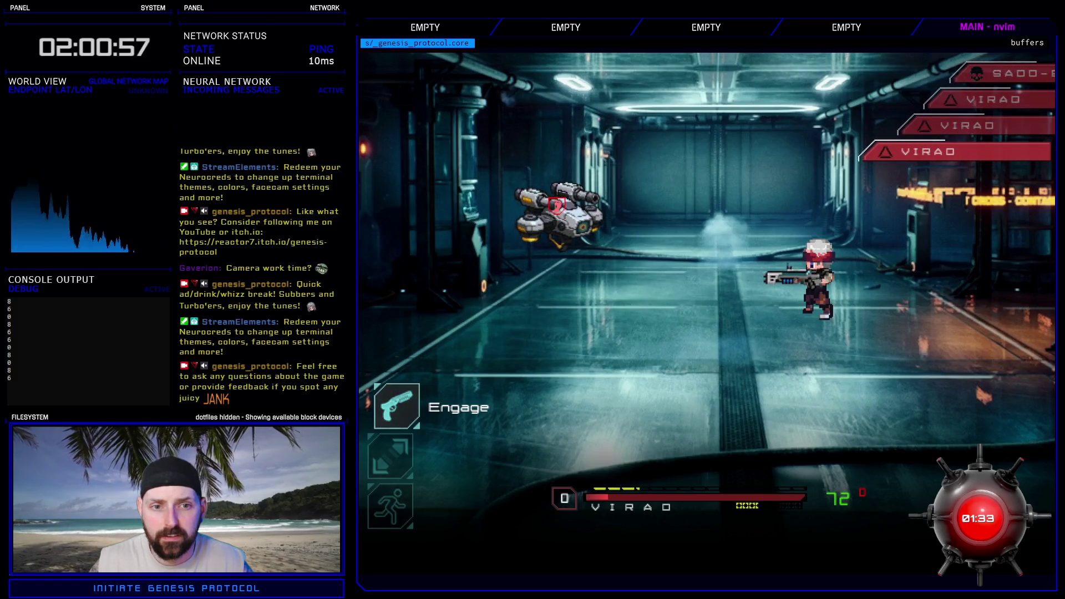
{"action": "key", "text": "Up"}
{"action": "key", "text": "Return"}
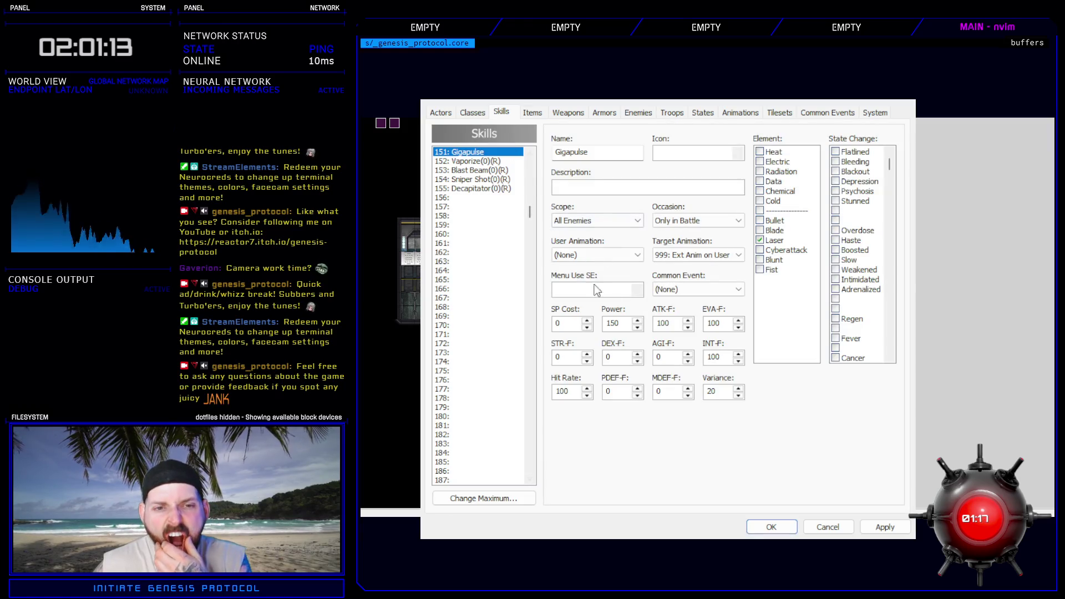
- Inspect skill 443: Stinger Myst, then go to the Animations database
{"action": "left_click_drag", "start_coordinate": [528, 212], "coordinate": [522, 325]}
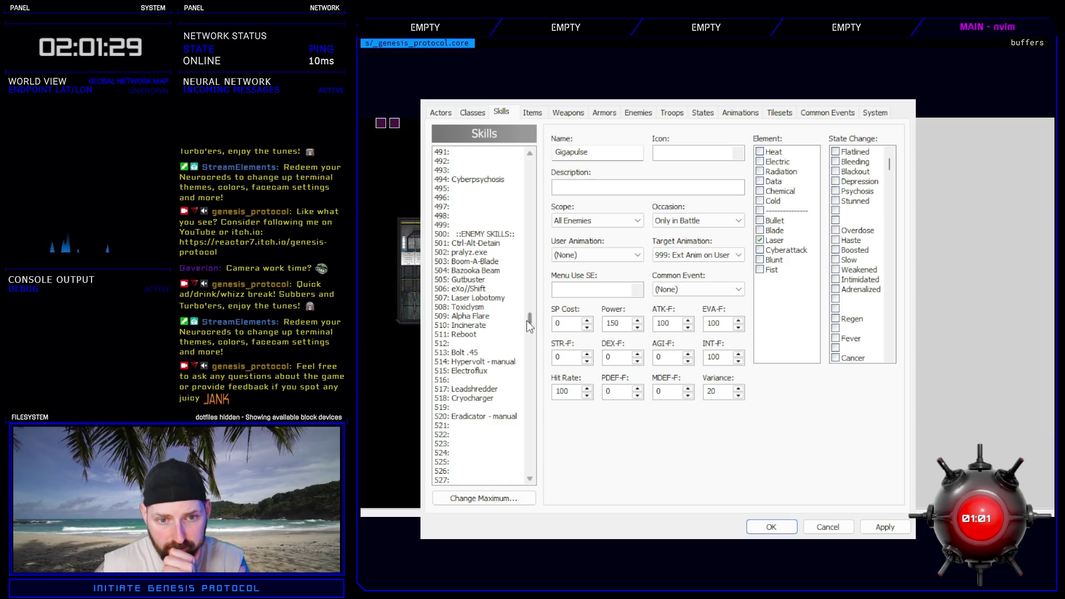
{"action": "left_click_drag", "start_coordinate": [527, 320], "coordinate": [528, 299]}
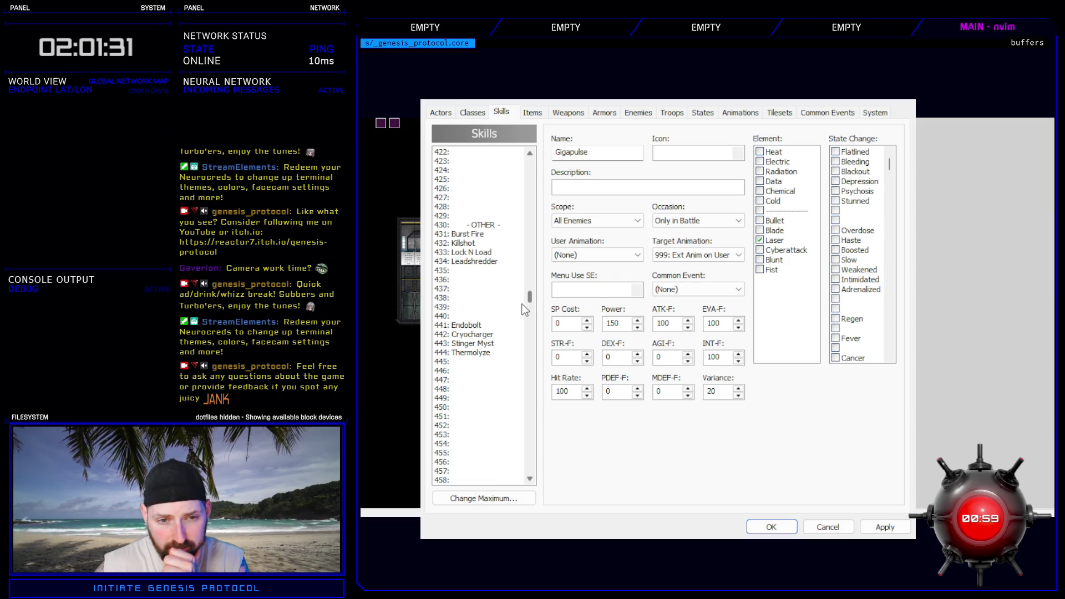
{"action": "left_click", "coordinate": [493, 343]}
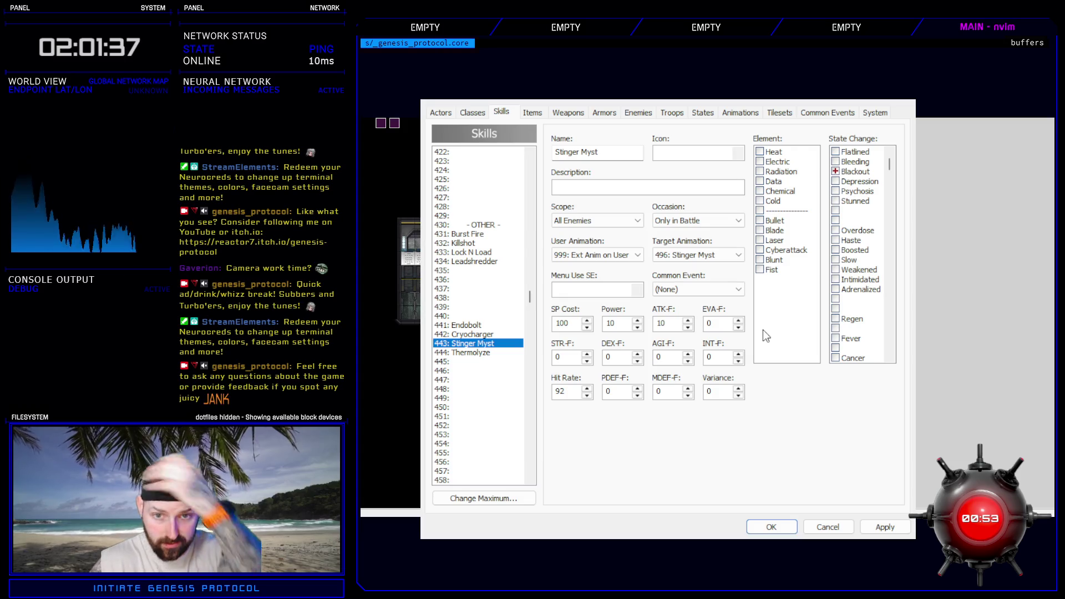
{"action": "left_click", "coordinate": [740, 112]}
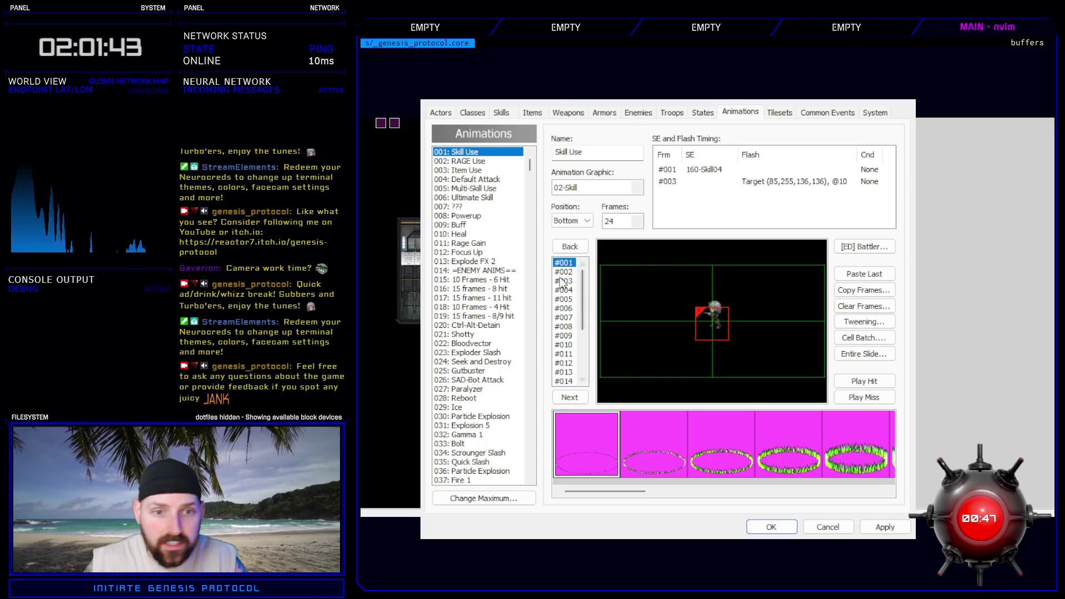
{"action": "left_click_drag", "start_coordinate": [529, 164], "coordinate": [531, 314]}
{"action": "left_click", "coordinate": [480, 306]}
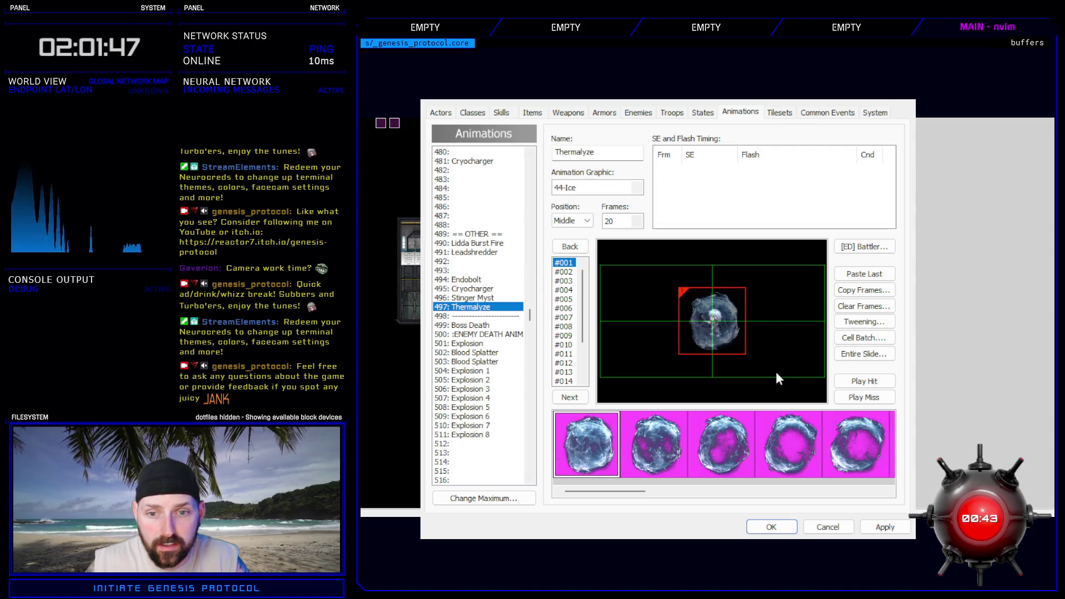
{"action": "left_click", "coordinate": [869, 382]}
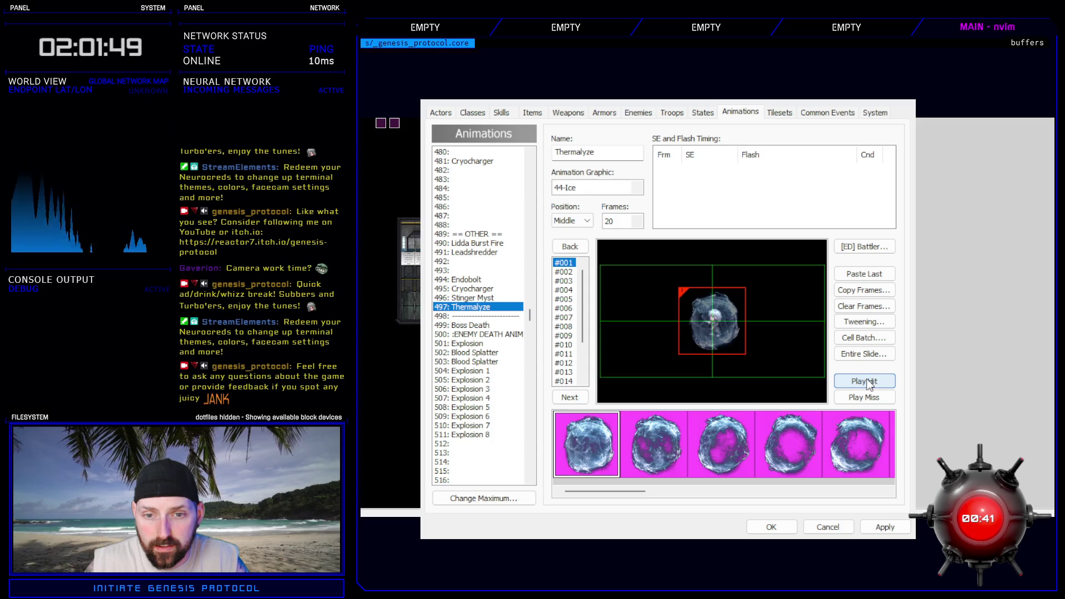
{"action": "left_click", "coordinate": [869, 383]}
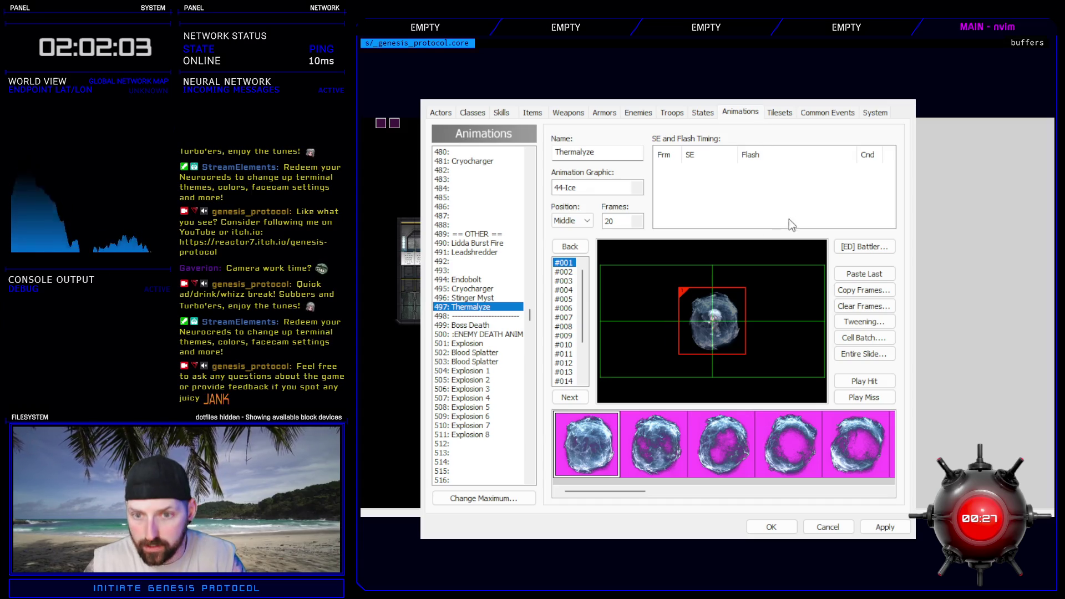
{"action": "left_click", "coordinate": [857, 382]}
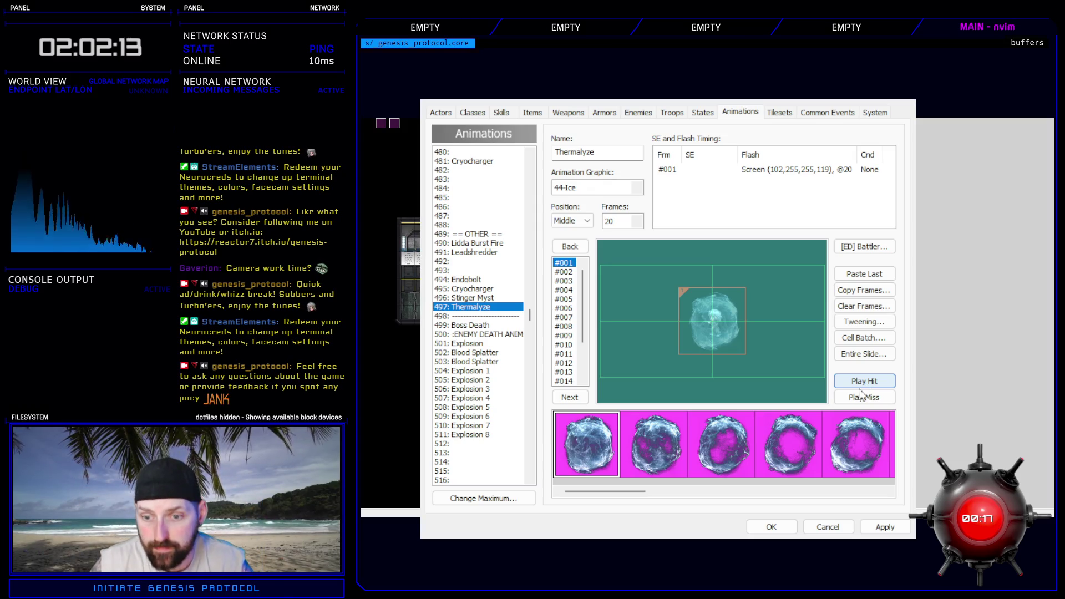
{"action": "left_click", "coordinate": [885, 527]}
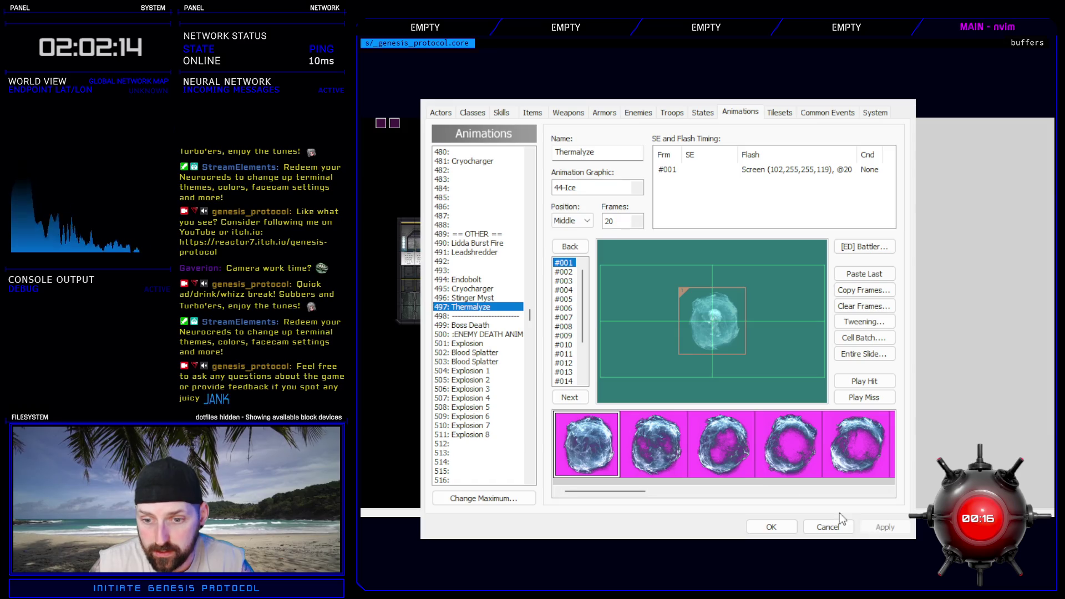
{"action": "left_click", "coordinate": [766, 525]}
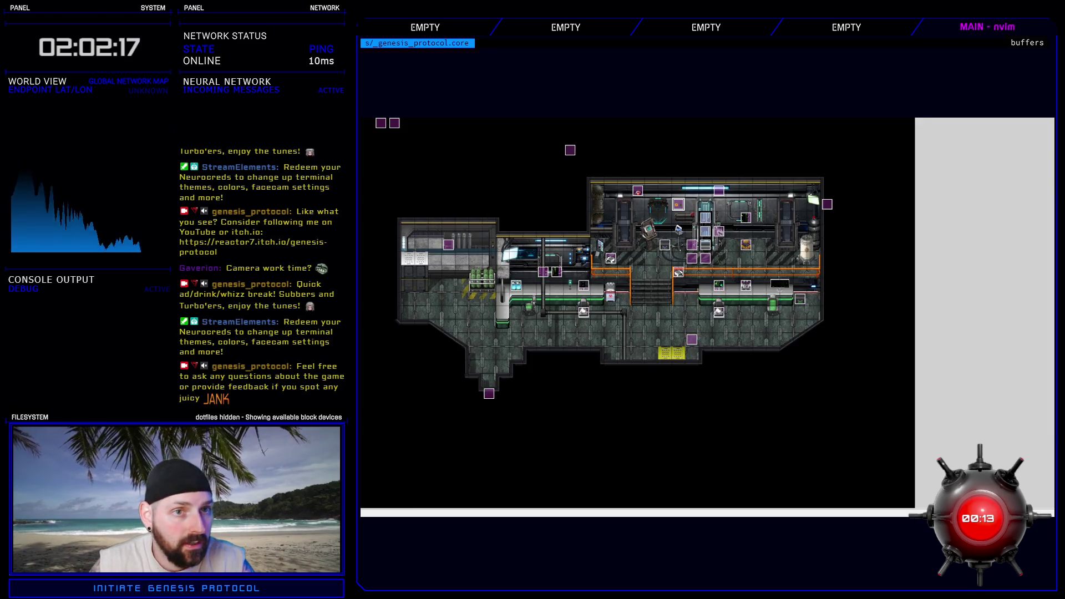
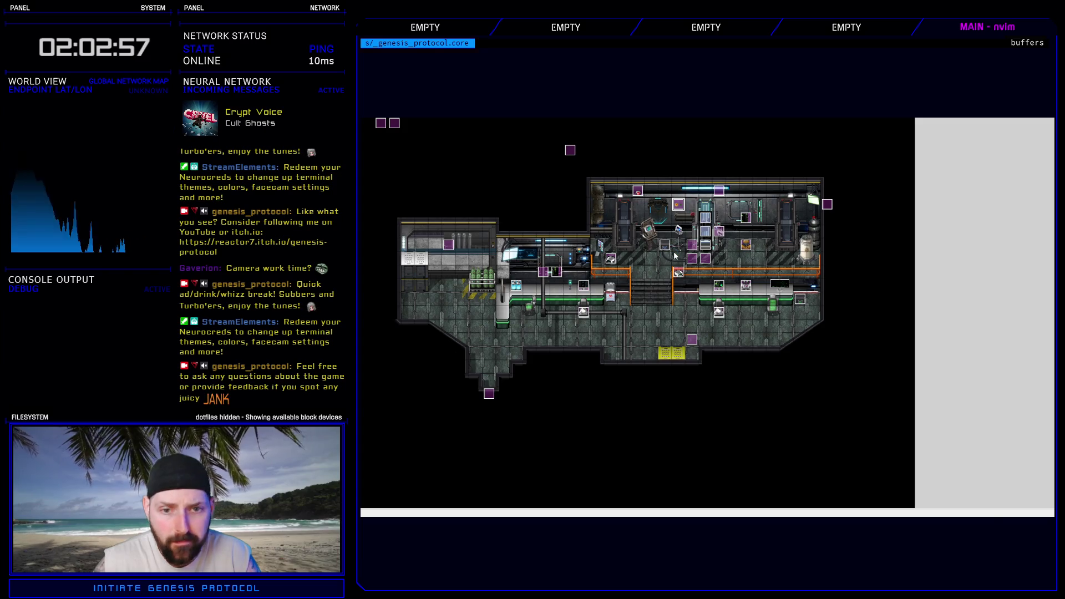
- Open the Skills Controller script in the Script Editor at Thermolyze's anim_timing block
{"action": "key", "text": "F11"}
{"action": "mouse_move", "coordinate": [1005, 298]}
{"action": "left_mouse_down"}
{"action": "mouse_move", "coordinate": [1015, 361]}
{"action": "mouse_move", "coordinate": [1006, 401]}
{"action": "left_mouse_up"}
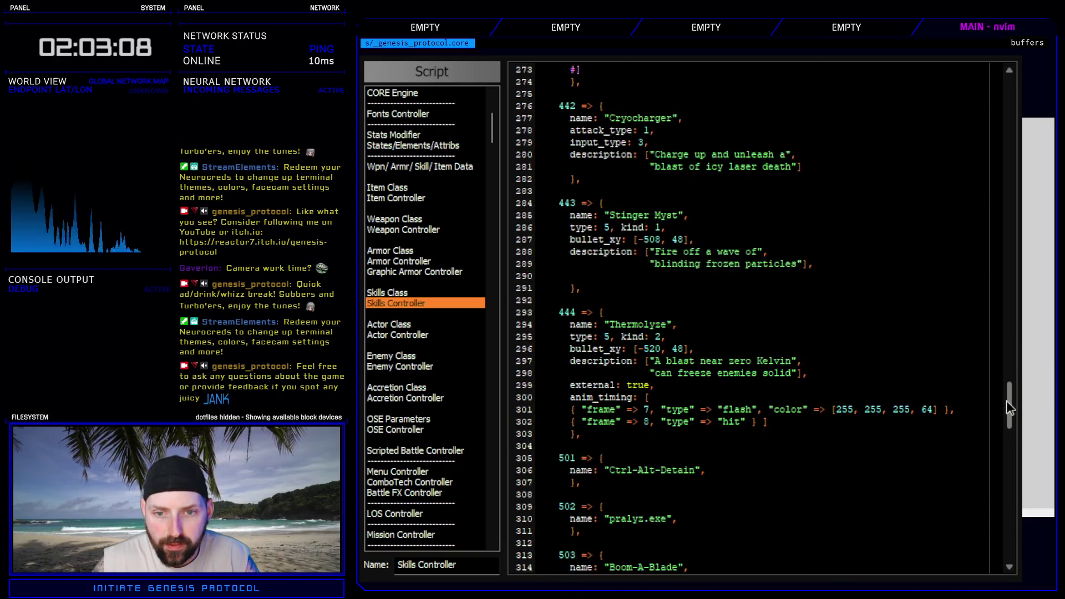
{"action": "left_click", "coordinate": [702, 364]}
- Select Gigapulse's three flash entries on lines 172–174 for copying
{"action": "scroll", "coordinate": [702, 377], "scroll_direction": "up", "scroll_amount": 20}
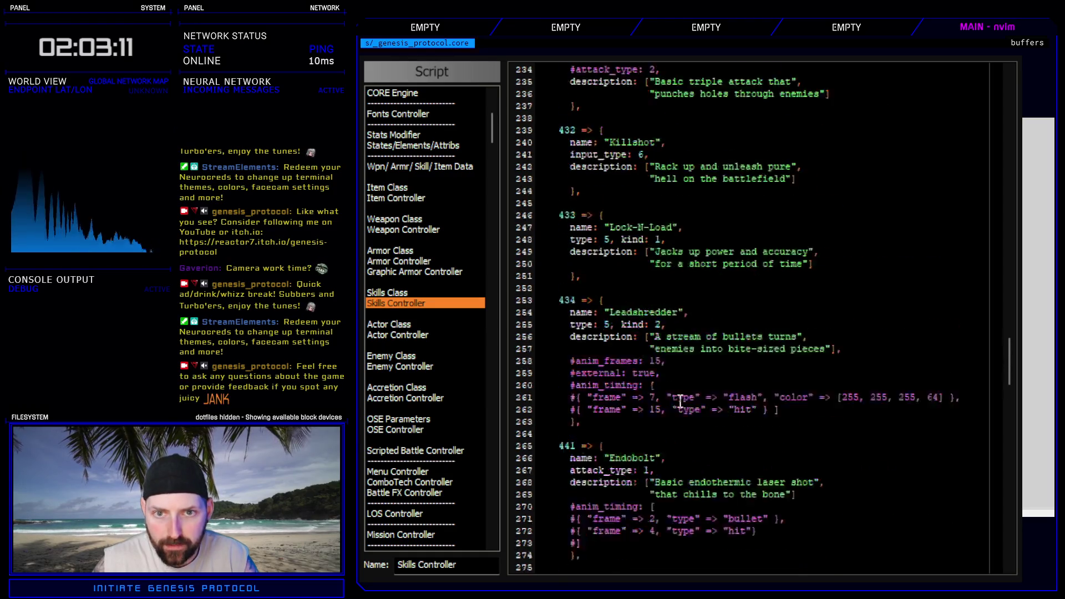
{"action": "scroll", "coordinate": [680, 402], "scroll_direction": "up", "scroll_amount": 10}
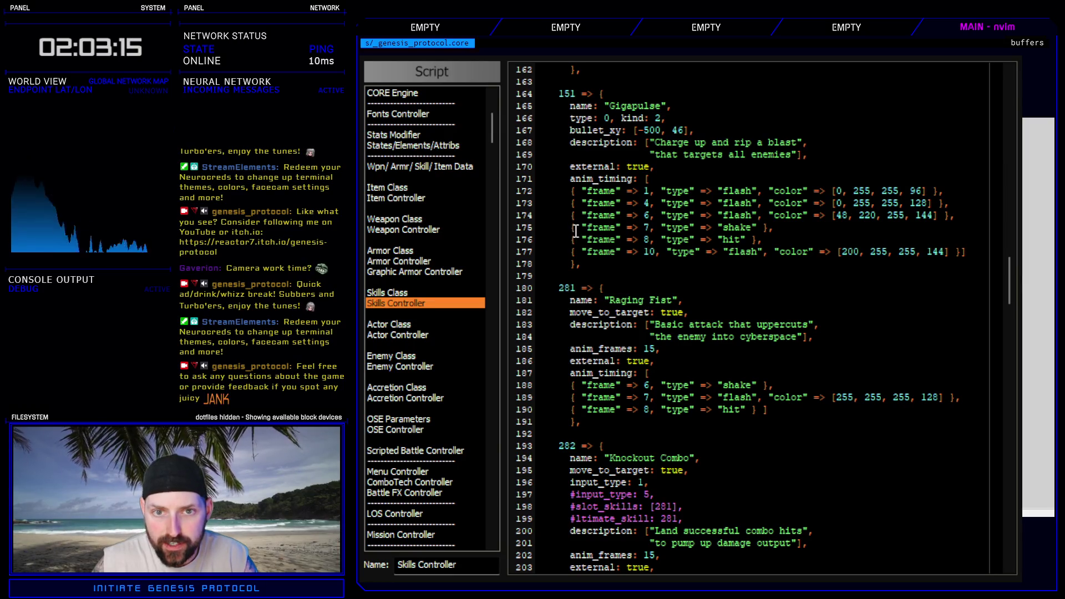
{"action": "left_click_drag", "start_coordinate": [537, 190], "coordinate": [825, 214]}
{"action": "key", "text": "ctrl+c"}
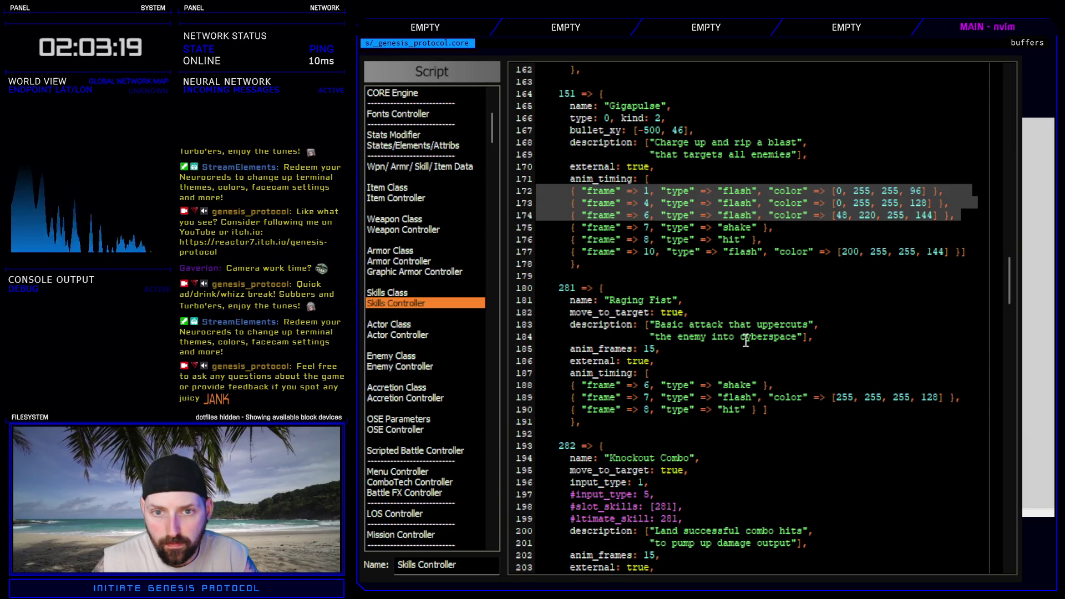
{"action": "scroll", "coordinate": [711, 361], "scroll_direction": "down", "scroll_amount": 20}
{"action": "scroll", "coordinate": [711, 361], "scroll_direction": "down", "scroll_amount": 8}
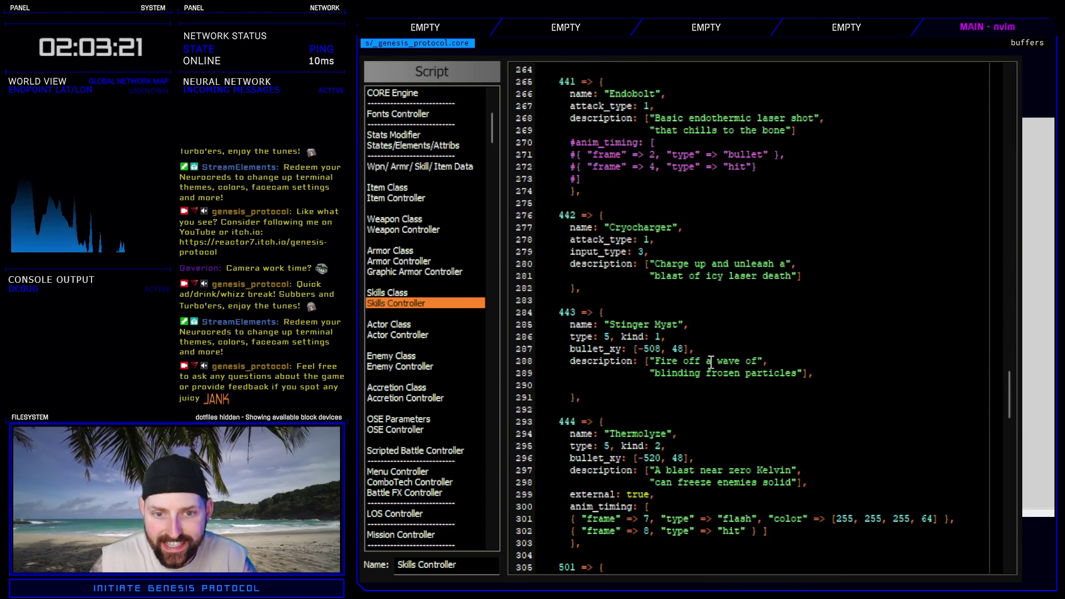
- Paste the three cyan flash entries at the start of Thermolyze's anim_timing list
{"action": "left_click", "coordinate": [668, 506]}
{"action": "key", "text": "Return"}
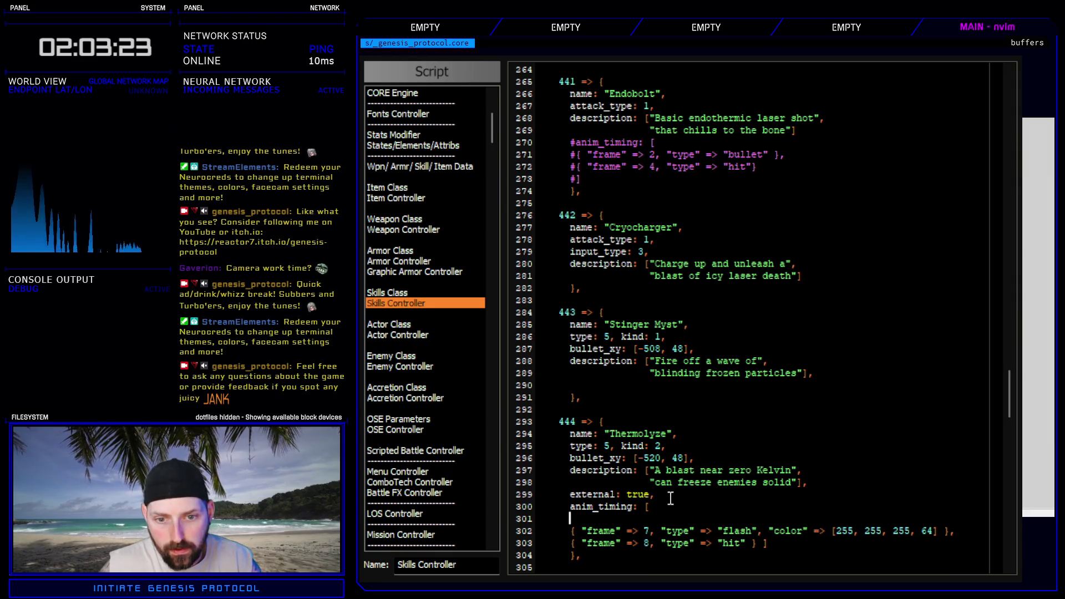
{"action": "scroll", "coordinate": [532, 430], "scroll_direction": "down", "scroll_amount": 6}
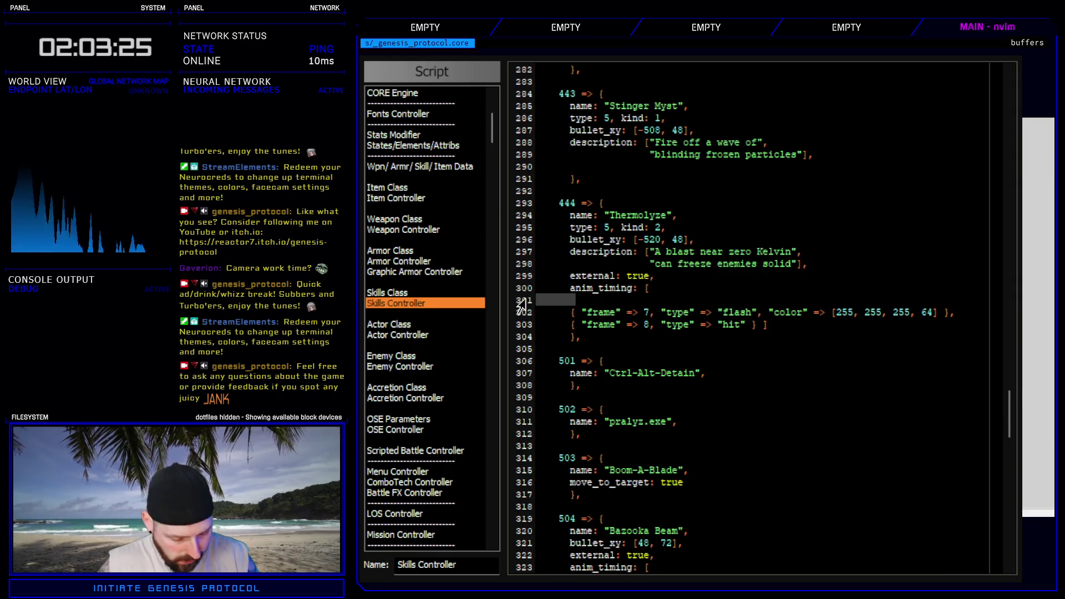
{"action": "key", "text": "ctrl+shift+v"}
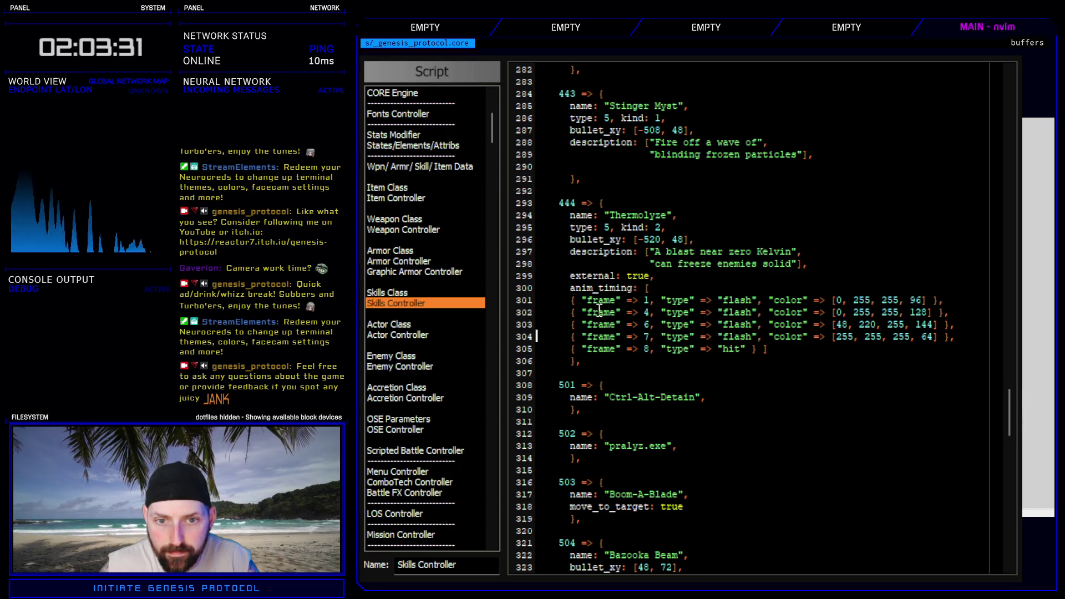
- Add Gigapulse's frame-10 flash entry after Thermolyze's frame-8 hit entry
{"action": "scroll", "coordinate": [667, 313], "scroll_direction": "up", "scroll_amount": 20}
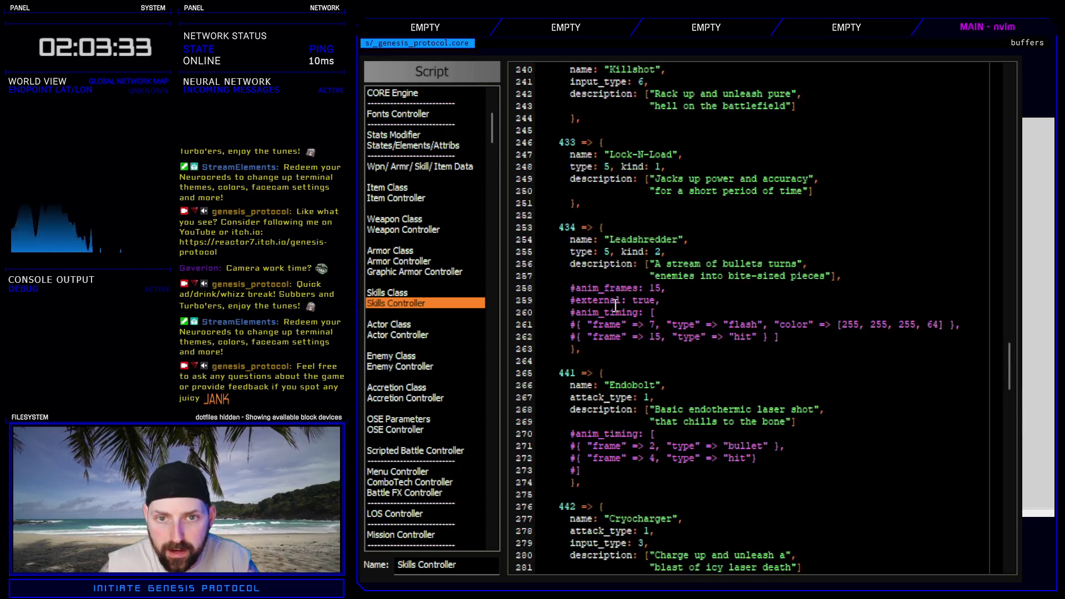
{"action": "scroll", "coordinate": [615, 306], "scroll_direction": "up", "scroll_amount": 10}
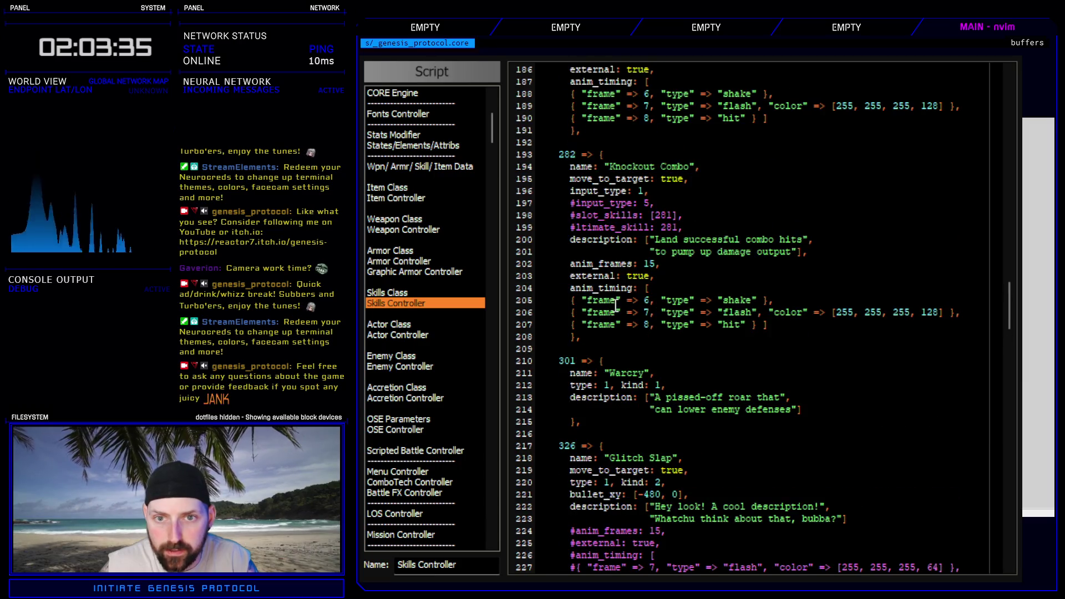
{"action": "scroll", "coordinate": [735, 305], "scroll_direction": "up", "scroll_amount": 6}
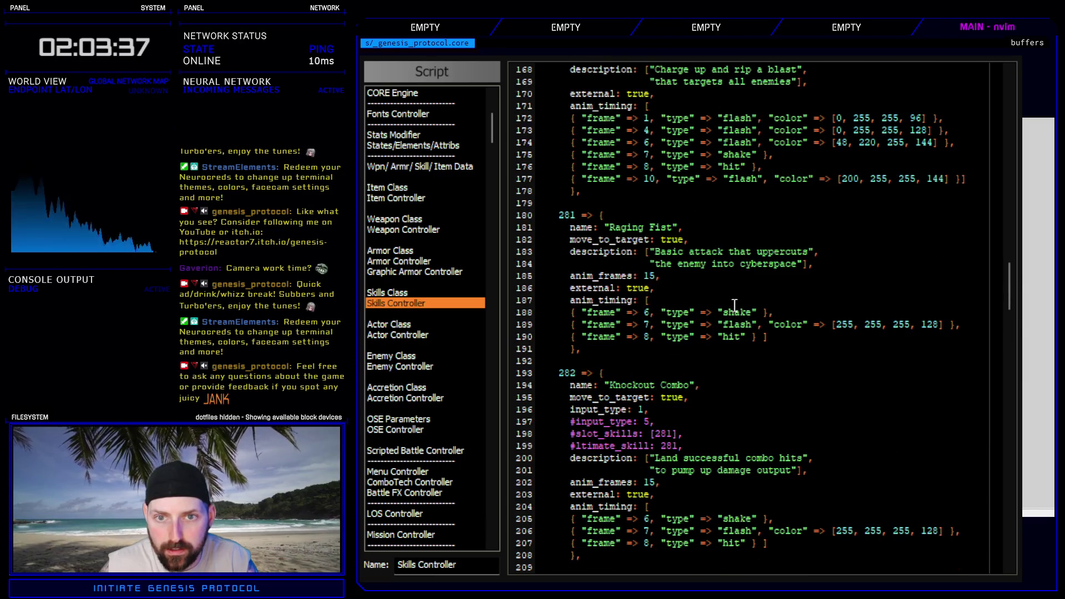
{"action": "left_click", "coordinate": [544, 176]}
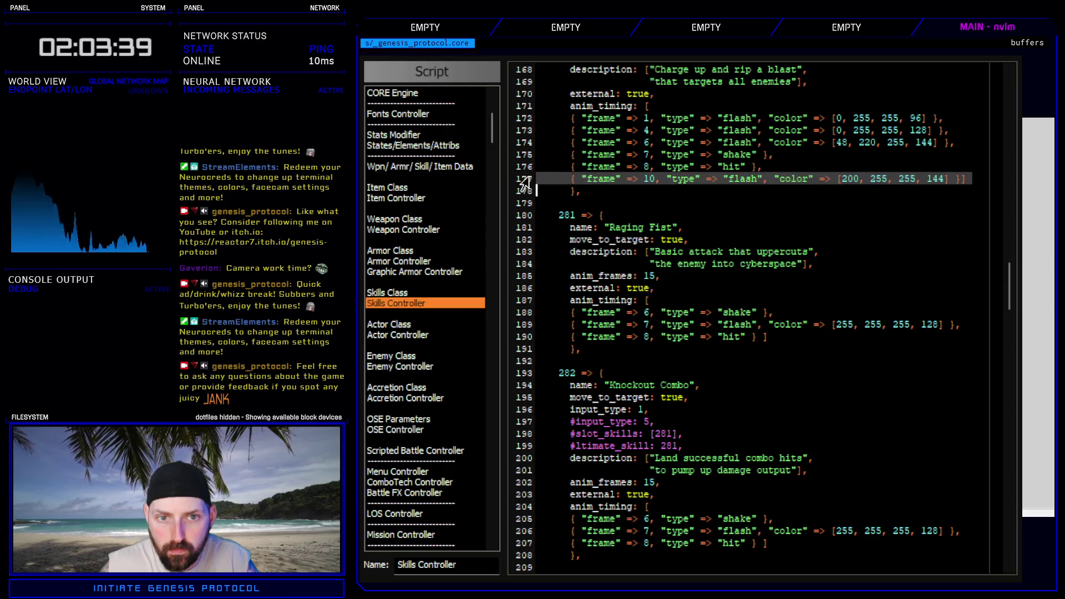
{"action": "scroll", "coordinate": [721, 261], "scroll_direction": "down", "scroll_amount": 20}
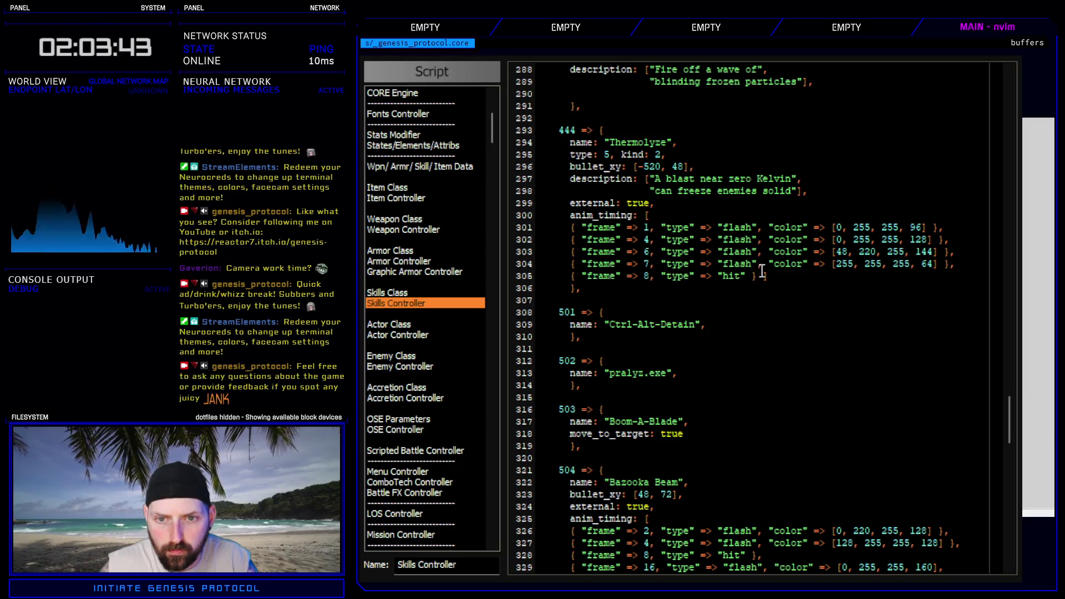
{"action": "key", "text": "Return"}
{"action": "left_click", "coordinate": [761, 277]}
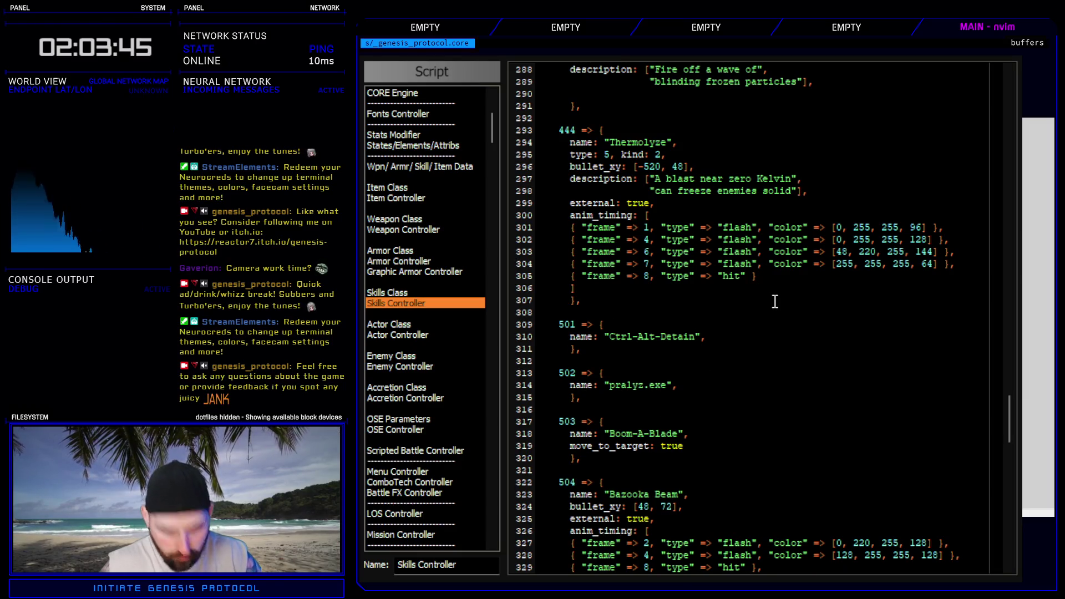
{"action": "type", "text": "},"}
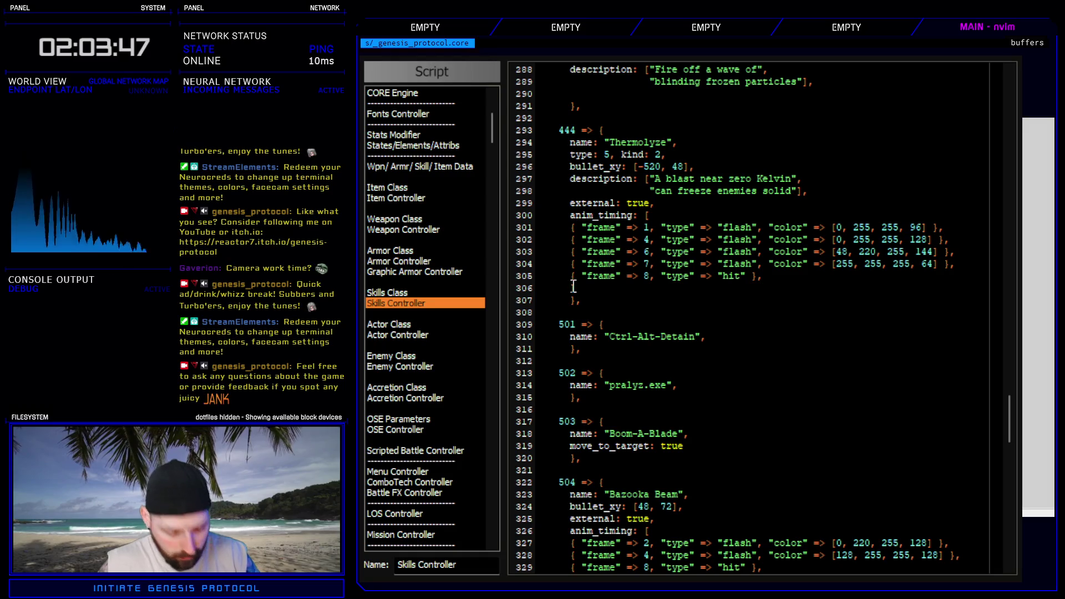
{"action": "key", "text": "ctrl+shift+v"}
- Fix the frame-10 line's indent and closing bracket, then playtest the game
{"action": "left_click", "coordinate": [604, 287]}
{"action": "key", "text": "BackSpace"}
{"action": "key", "text": "BackSpace"}
{"action": "key", "text": "BackSpace"}
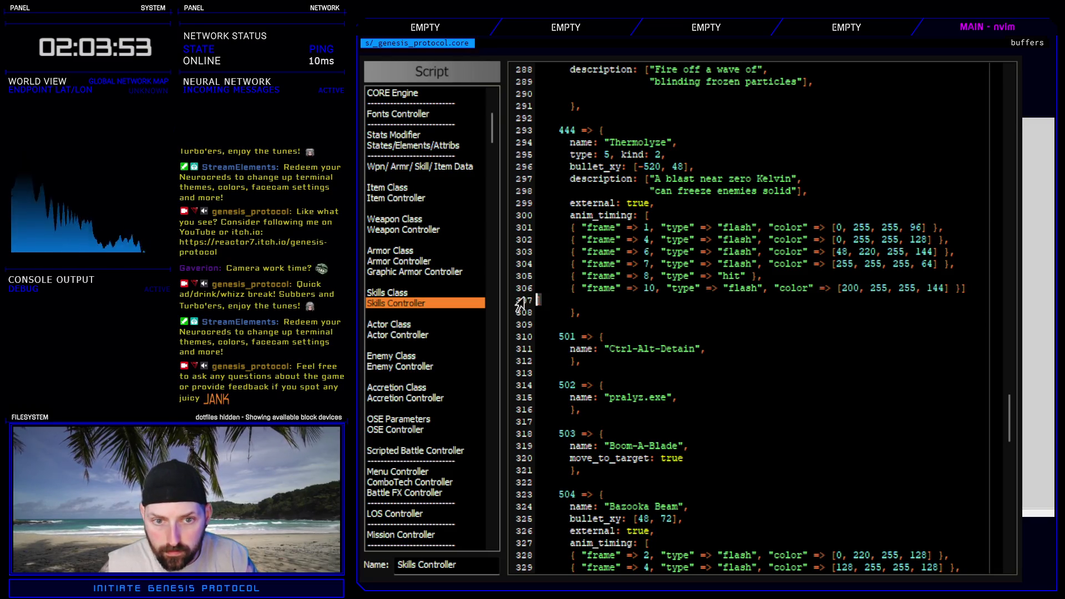
{"action": "key", "text": "Delete"}
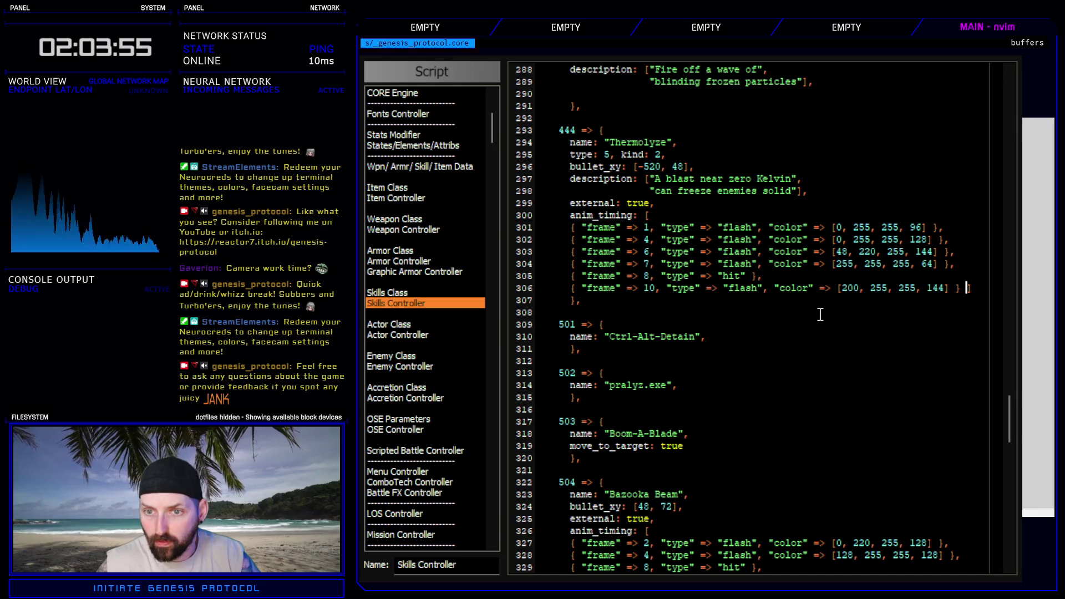
{"action": "left_click", "coordinate": [688, 190]}
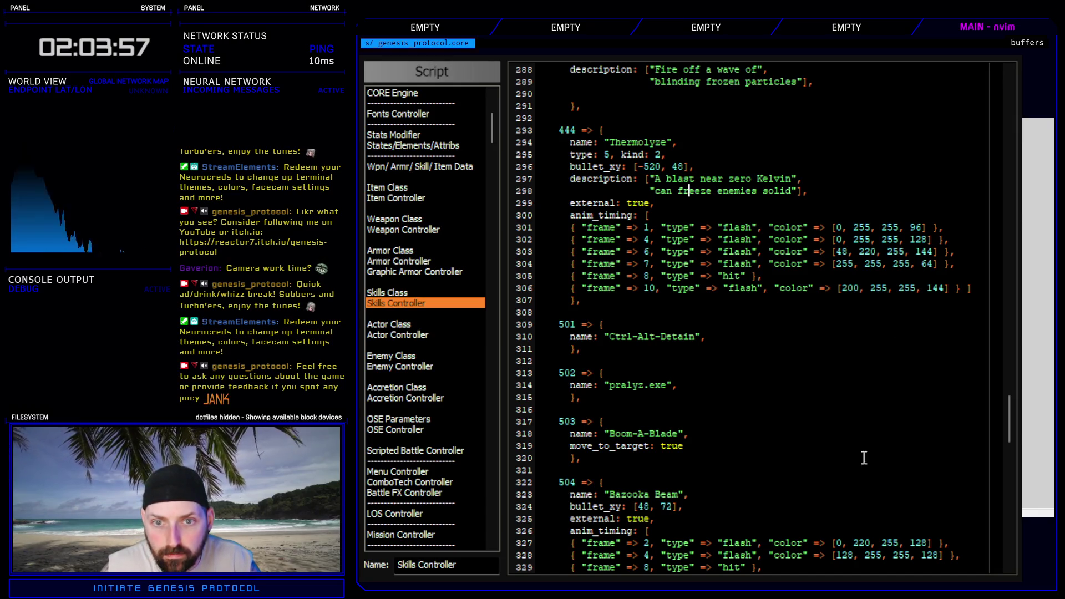
{"action": "key", "text": "F12"}
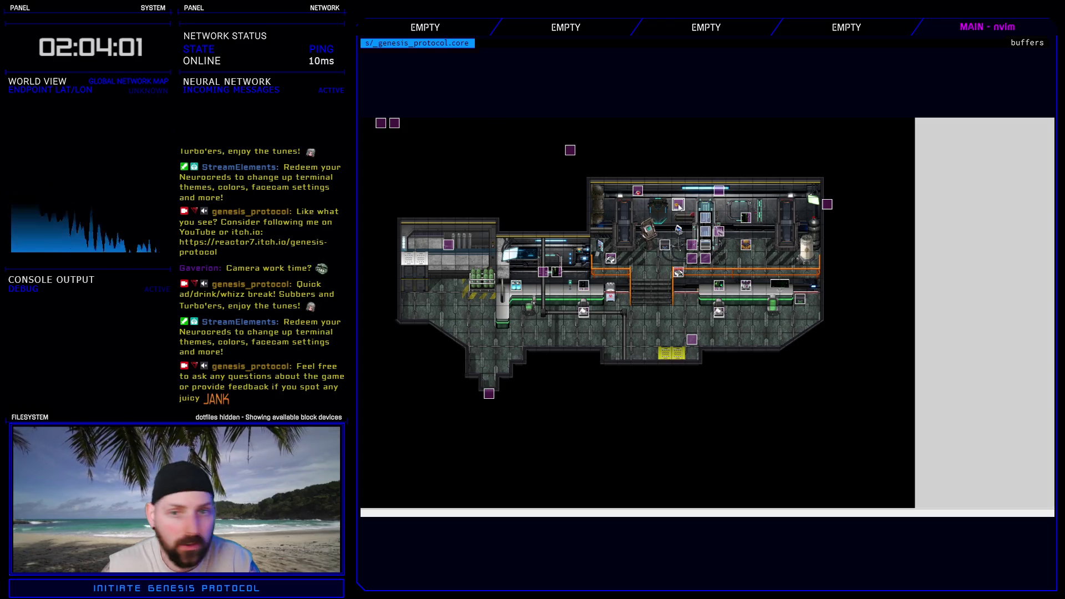
- Raise Thermalyze's frame 1 flash strength to 144, preview the hit, and apply
{"action": "key", "text": "alt+Tab"}
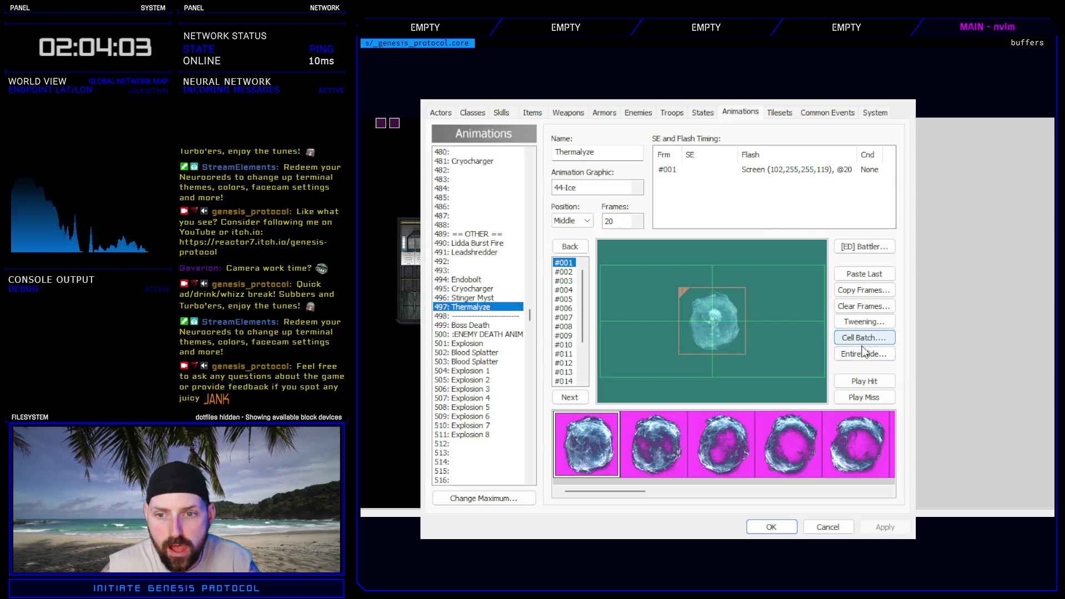
{"action": "double_click", "coordinate": [794, 169]}
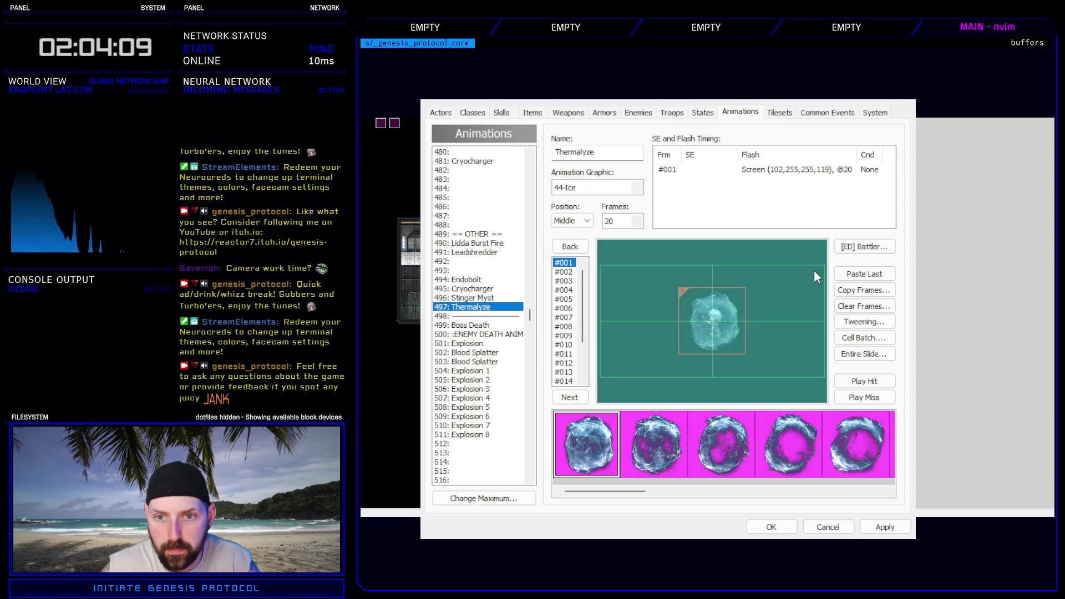
{"action": "left_click", "coordinate": [863, 381]}
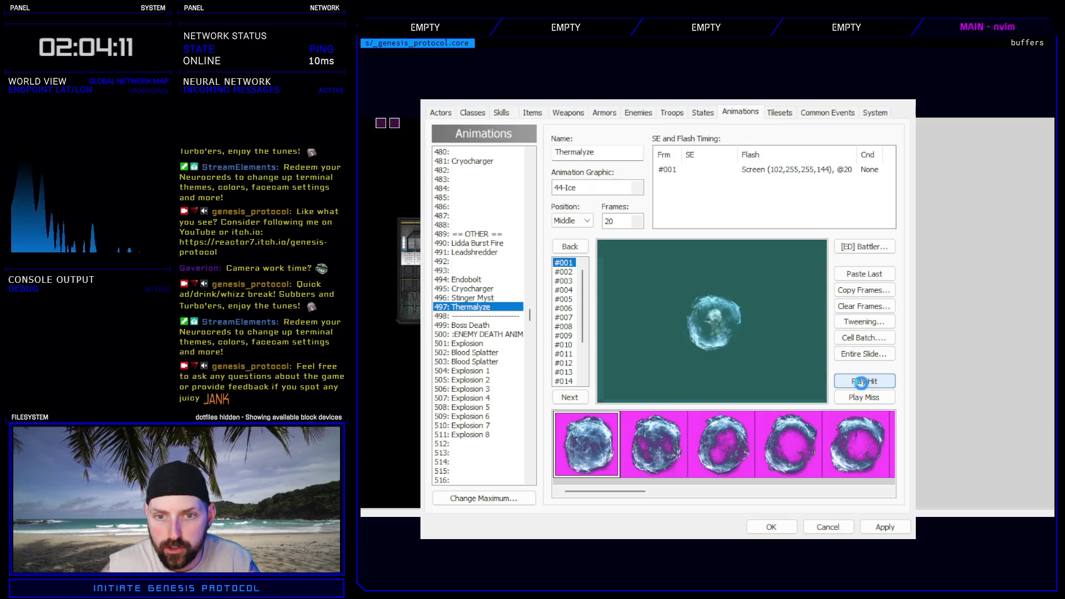
{"action": "left_click", "coordinate": [884, 527]}
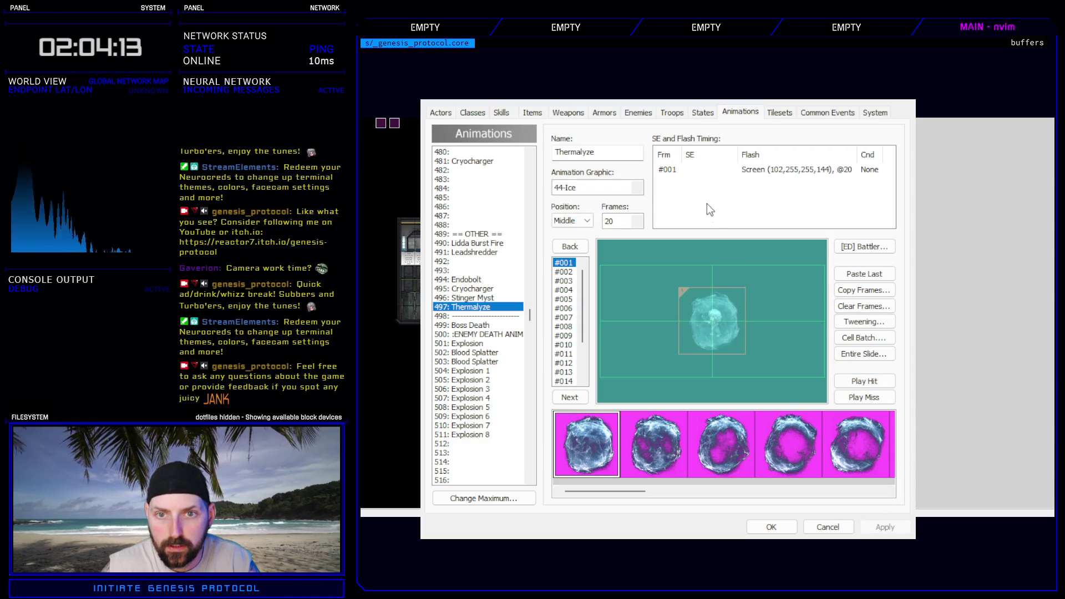
- Battle-test Thermolyze from the Rage list on SADO-BOT, then exit the test battle
{"action": "left_click", "coordinate": [672, 113]}
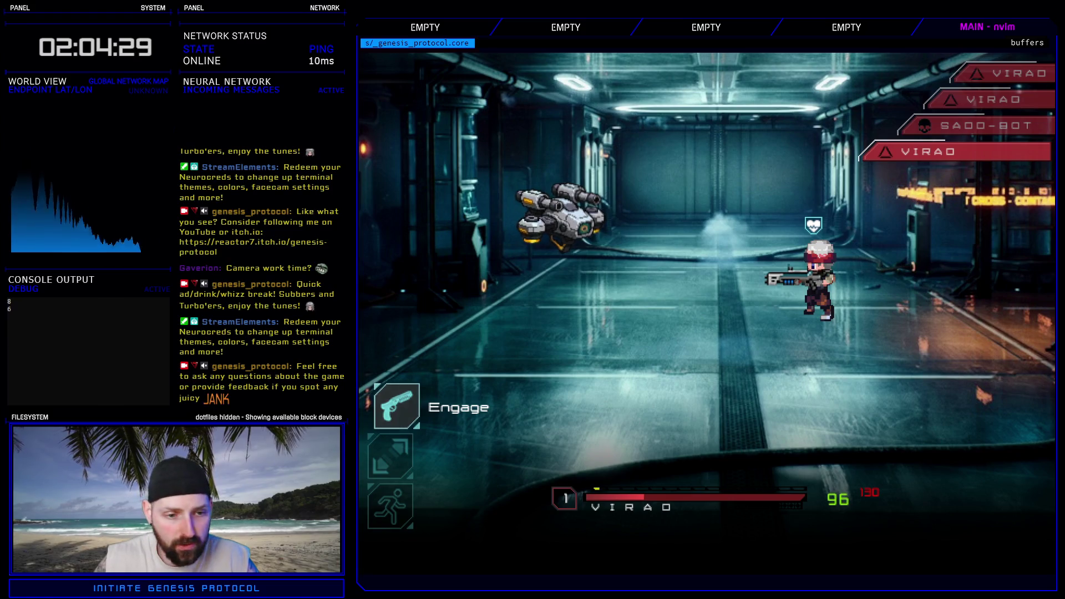
{"action": "key", "text": "Return"}
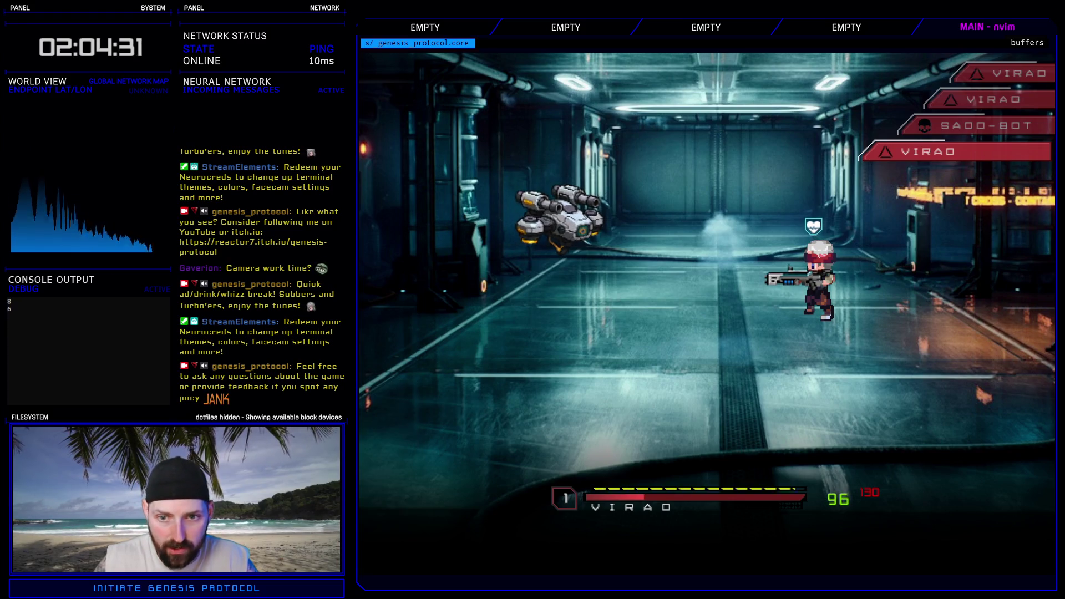
{"action": "key", "text": "Down"}
{"action": "key", "text": "Return"}
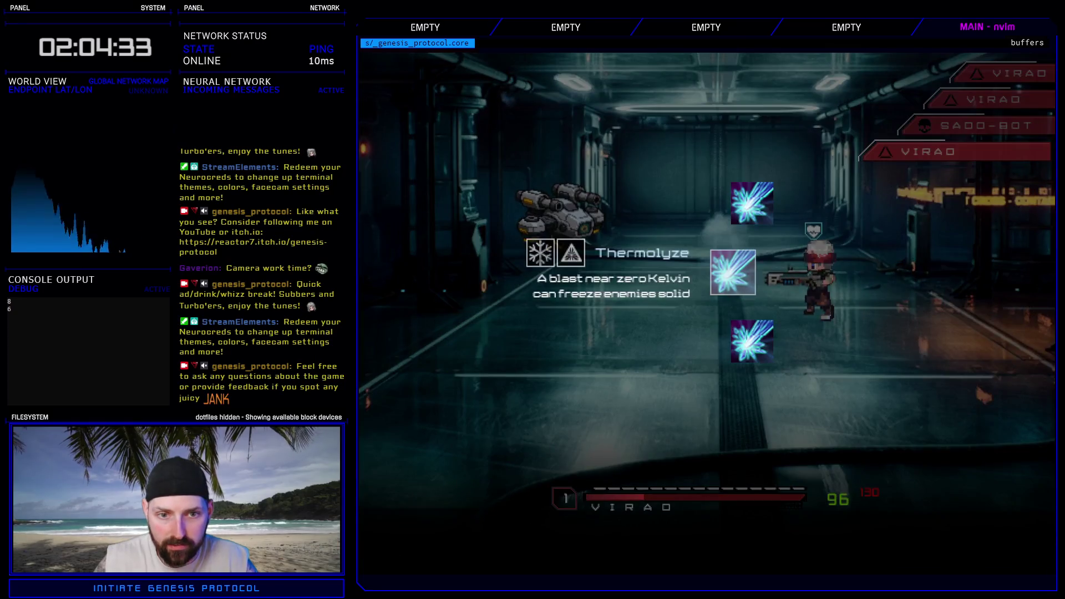
{"action": "key", "text": "Return"}
{"action": "key", "text": "Return"}
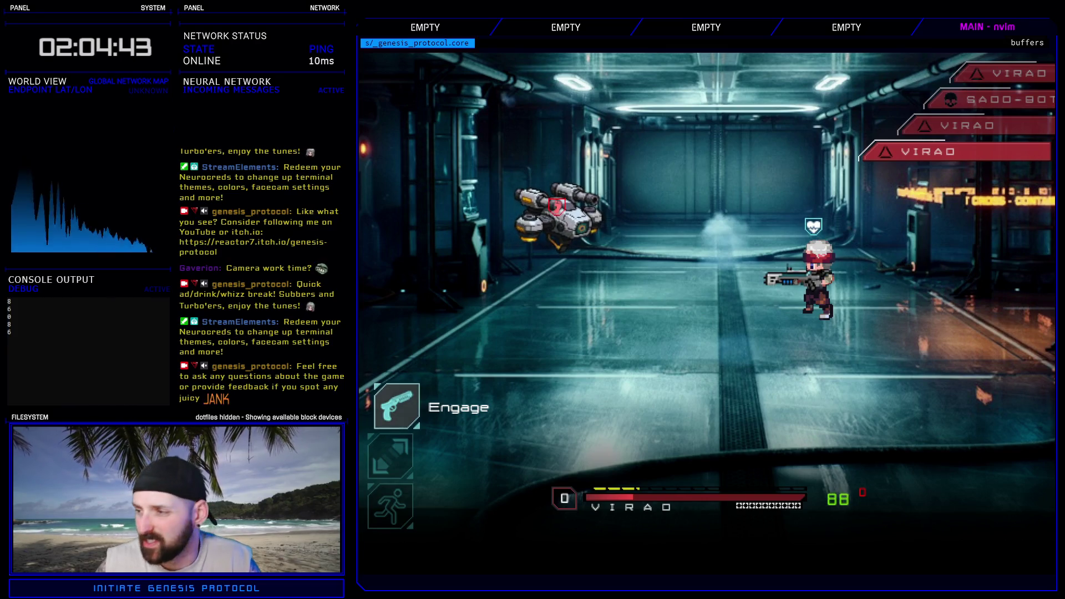
{"action": "key", "text": "Down"}
{"action": "key", "text": "alt+F4"}
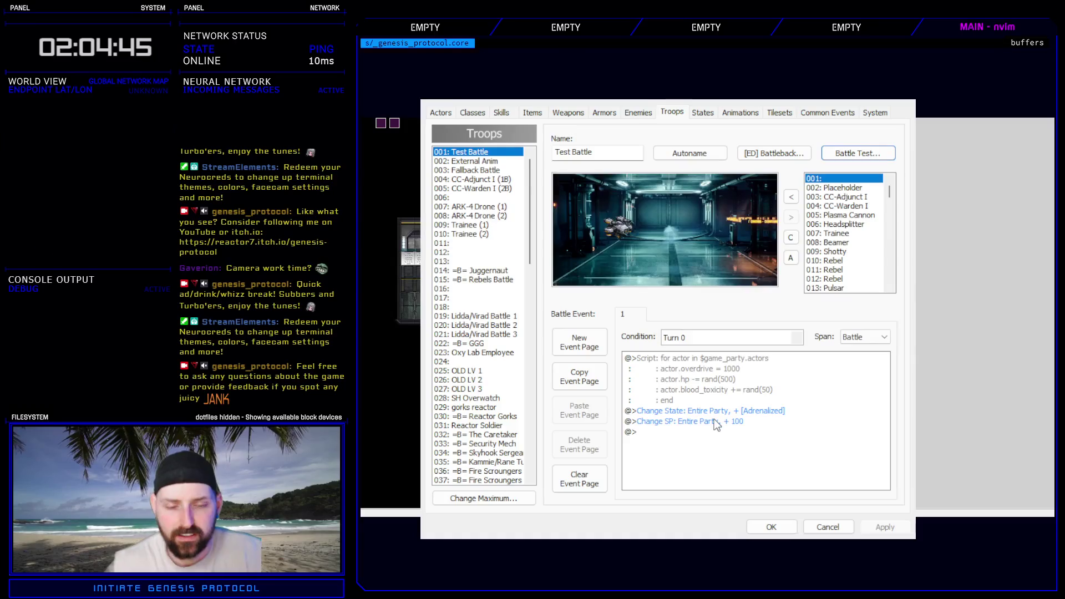
- Close the Database with OK to return to the station map editor
{"action": "left_click", "coordinate": [773, 525]}
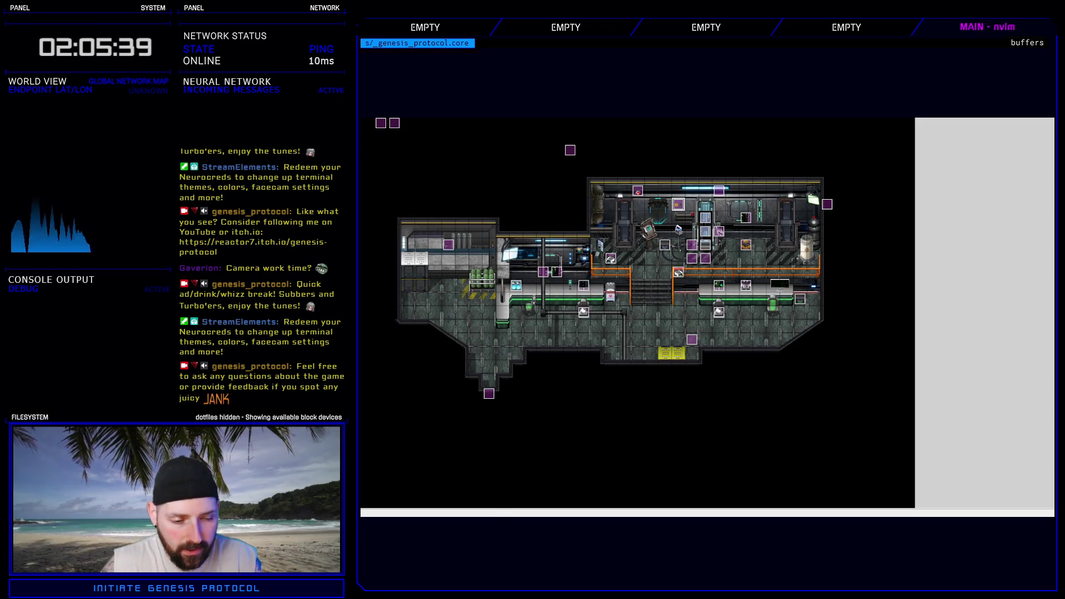
- Add the note 'BATTLE - active targeting w/lidda gives 0 score' below the warcry line
{"action": "key", "text": "alt+F4"}
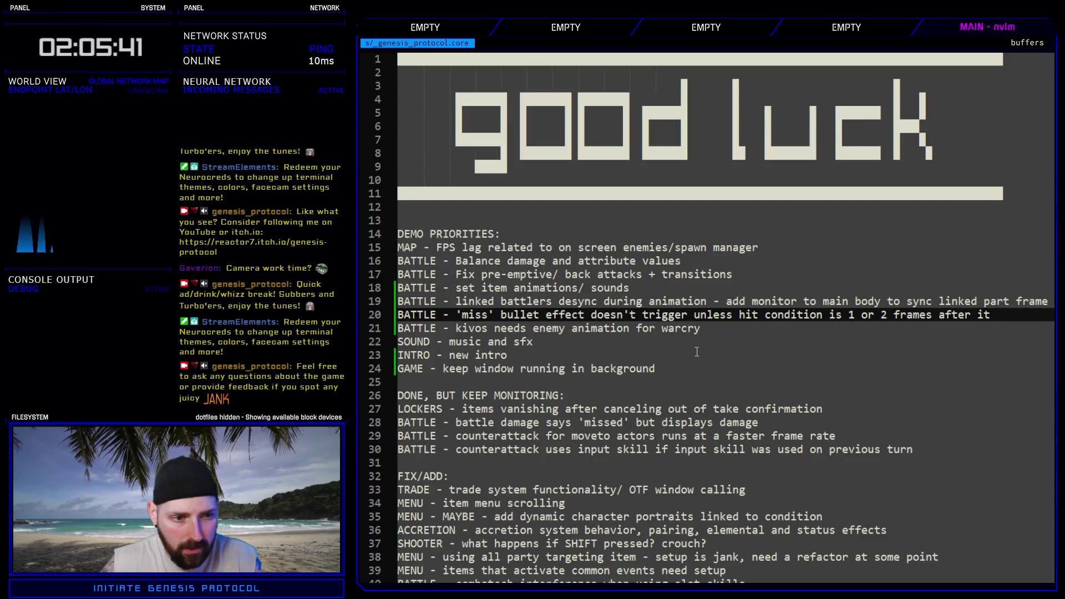
{"action": "left_click", "coordinate": [727, 334]}
{"action": "key", "text": "Return"}
{"action": "type", "text": "BA"}
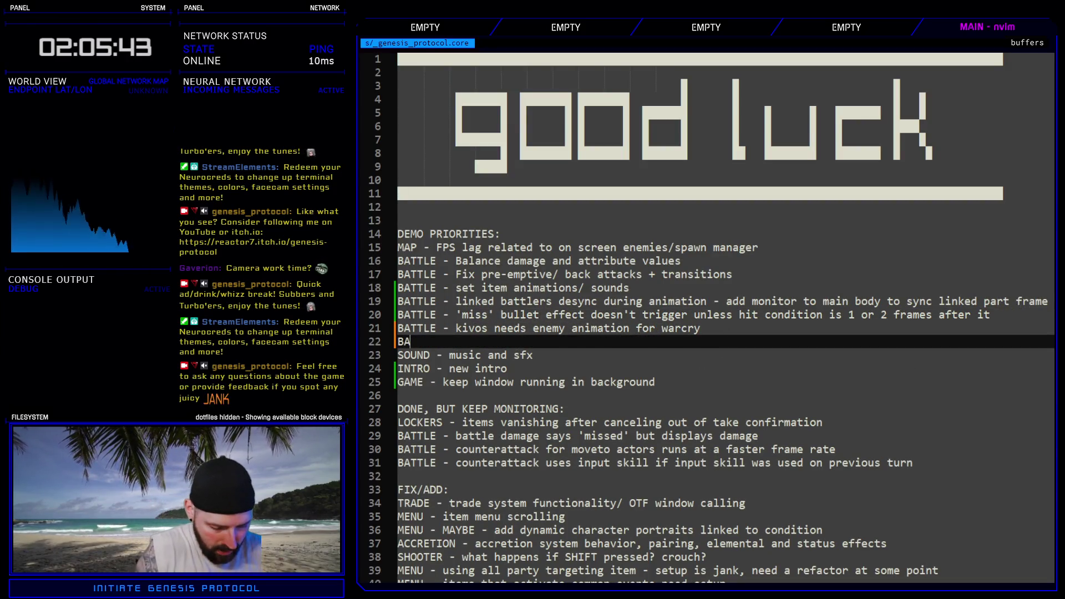
{"action": "type", "text": "TTLE - "}
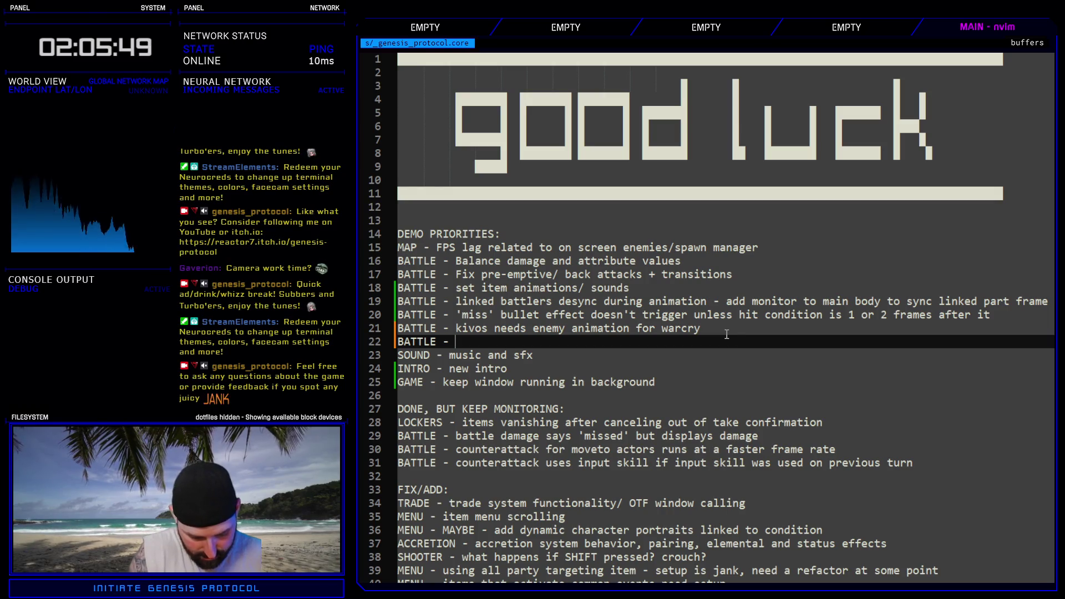
{"action": "type", "text": "active"}
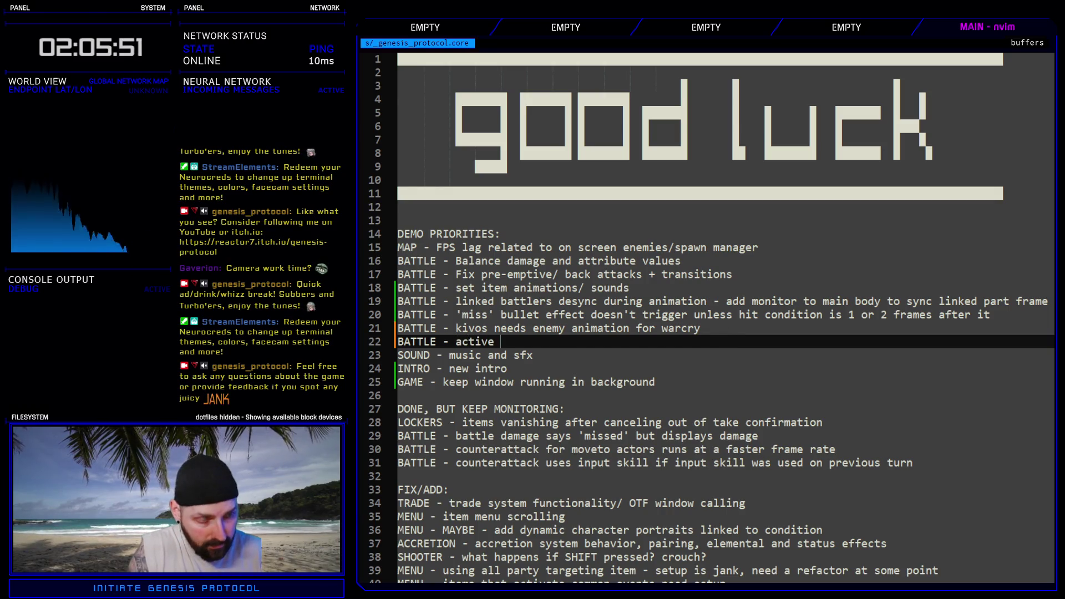
{"action": "type", "text": " tsrgeting wlidda gives"}
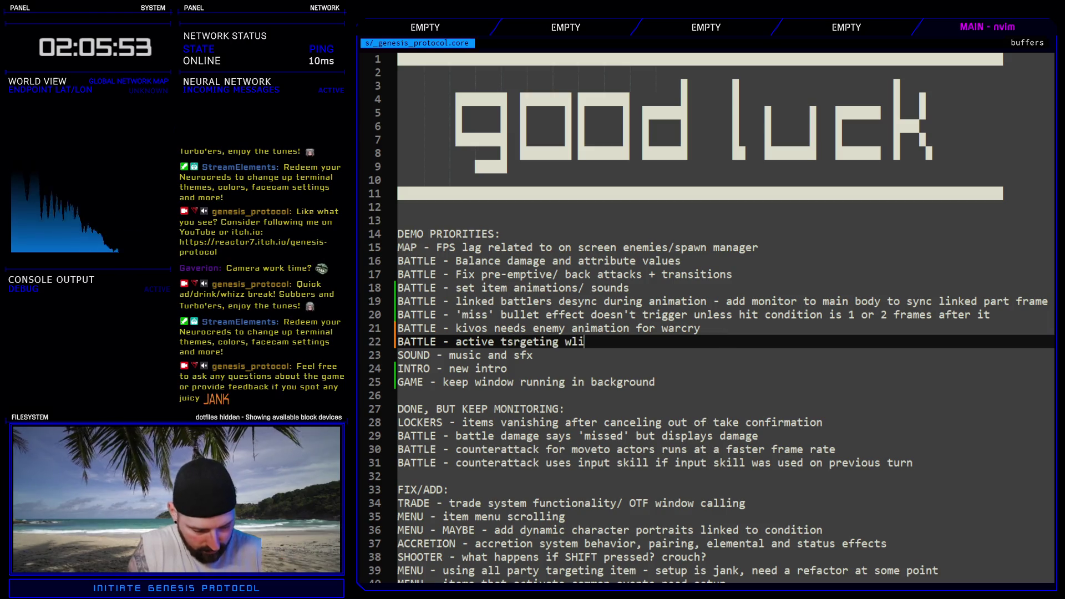
{"action": "type", "text": " 0 score"}
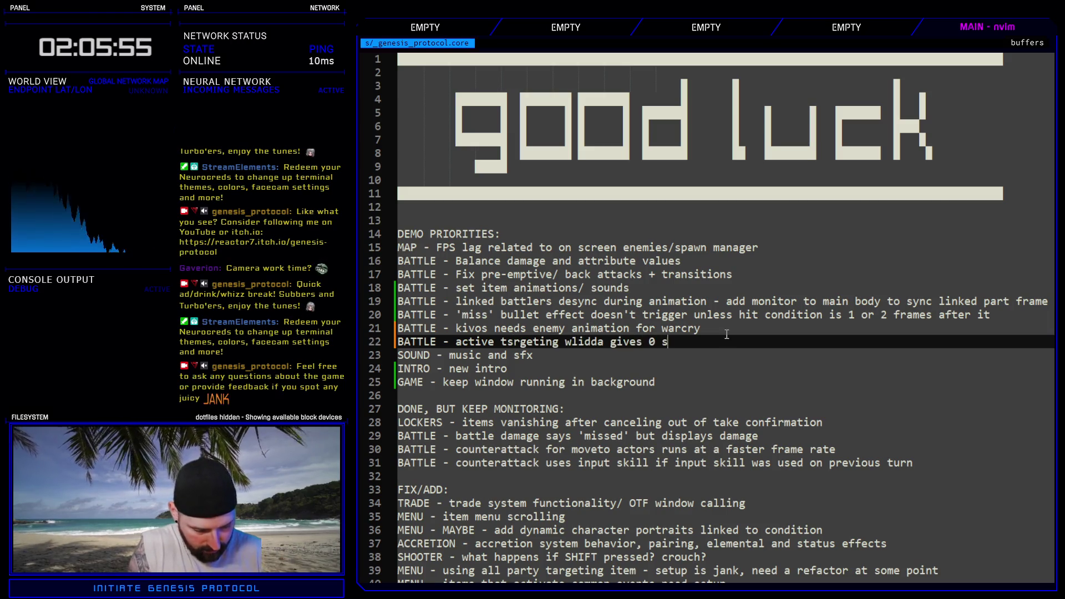
- Correct the 'w/lidda' and 'targeting' typos, then return to the station map
{"action": "left_click", "coordinate": [572, 342]}
{"action": "type", "text": "/"}
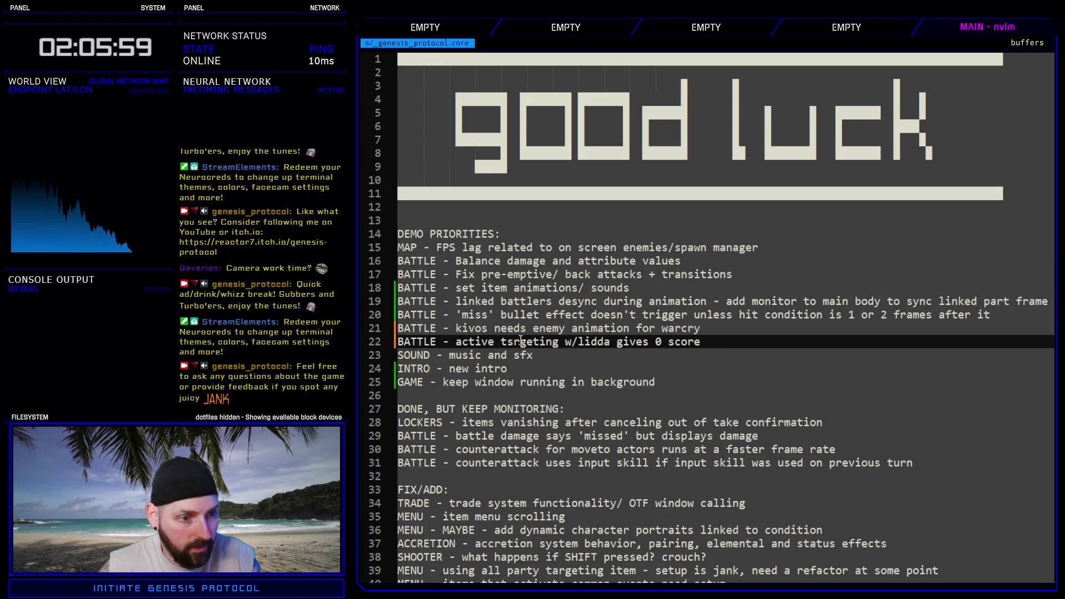
{"action": "left_click", "coordinate": [523, 342]}
{"action": "key", "text": "BackSpace"}
{"action": "key", "text": "BackSpace"}
{"action": "type", "text": "ar"}
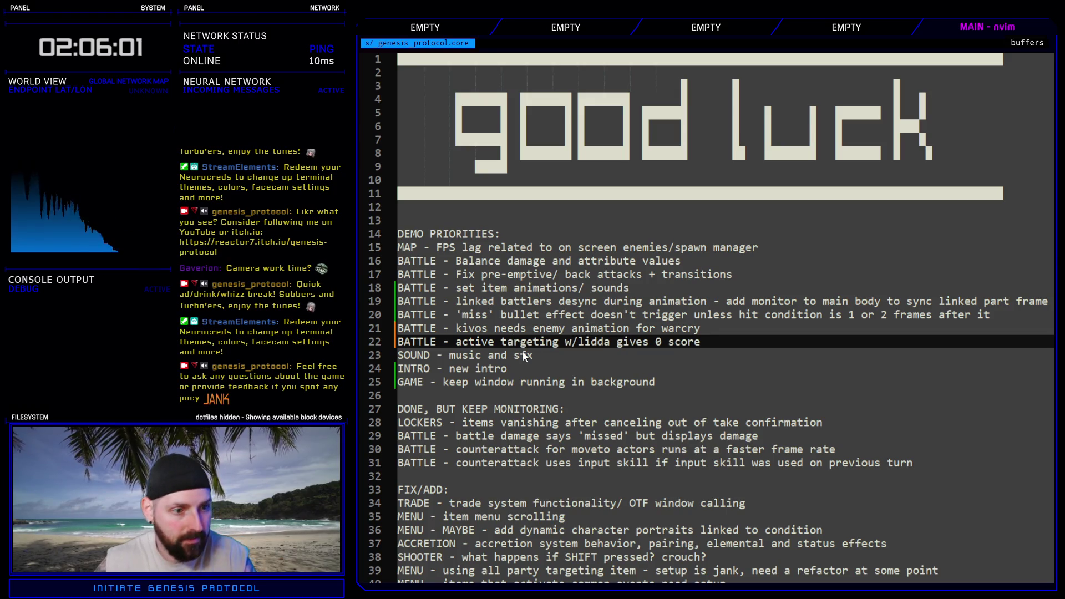
{"action": "left_click", "coordinate": [532, 315]}
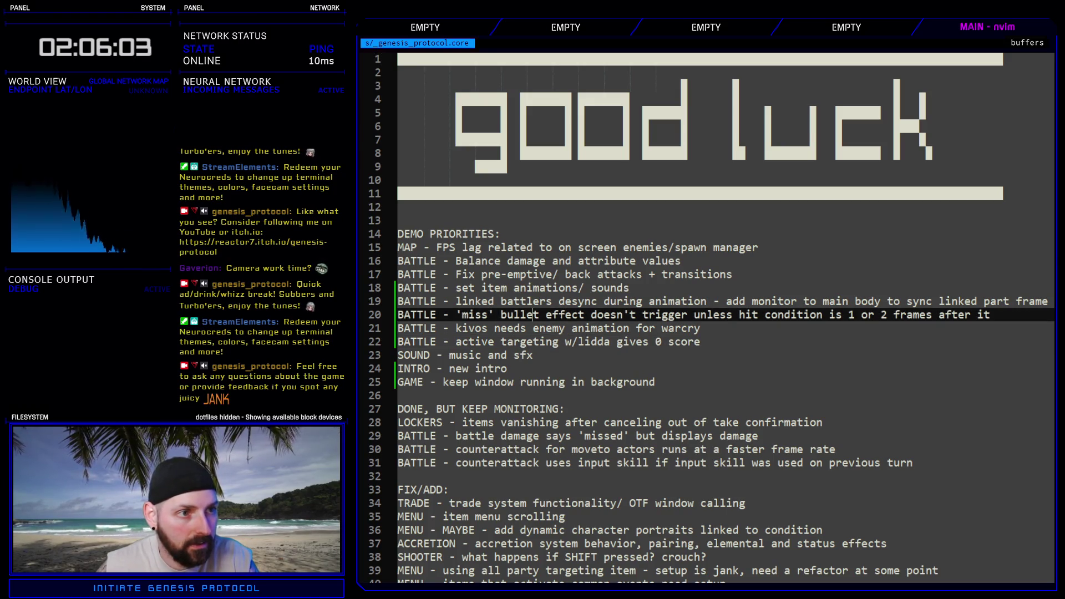
{"action": "key", "text": "alt+Tab"}
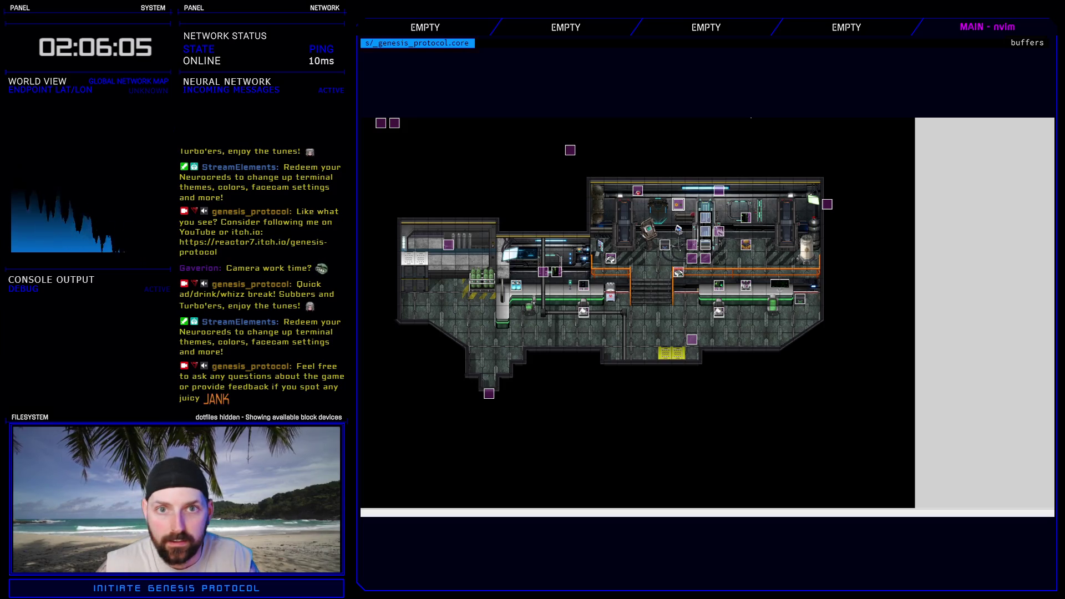